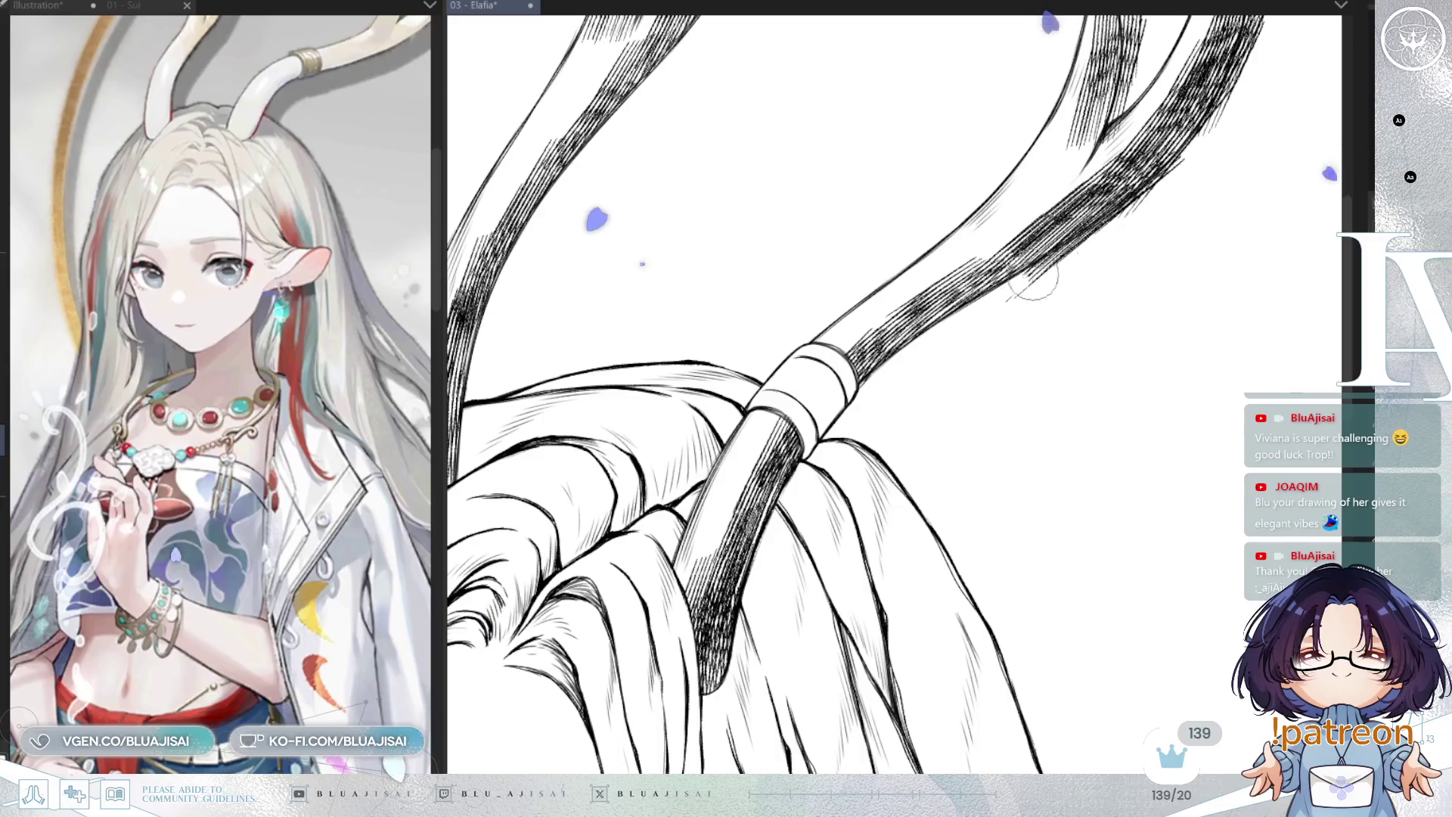
Erase part of the hatching inside the antler's inner groove near the tip
{"action": "left_click_drag", "start_coordinate": [1058, 259], "coordinate": [915, 441]}
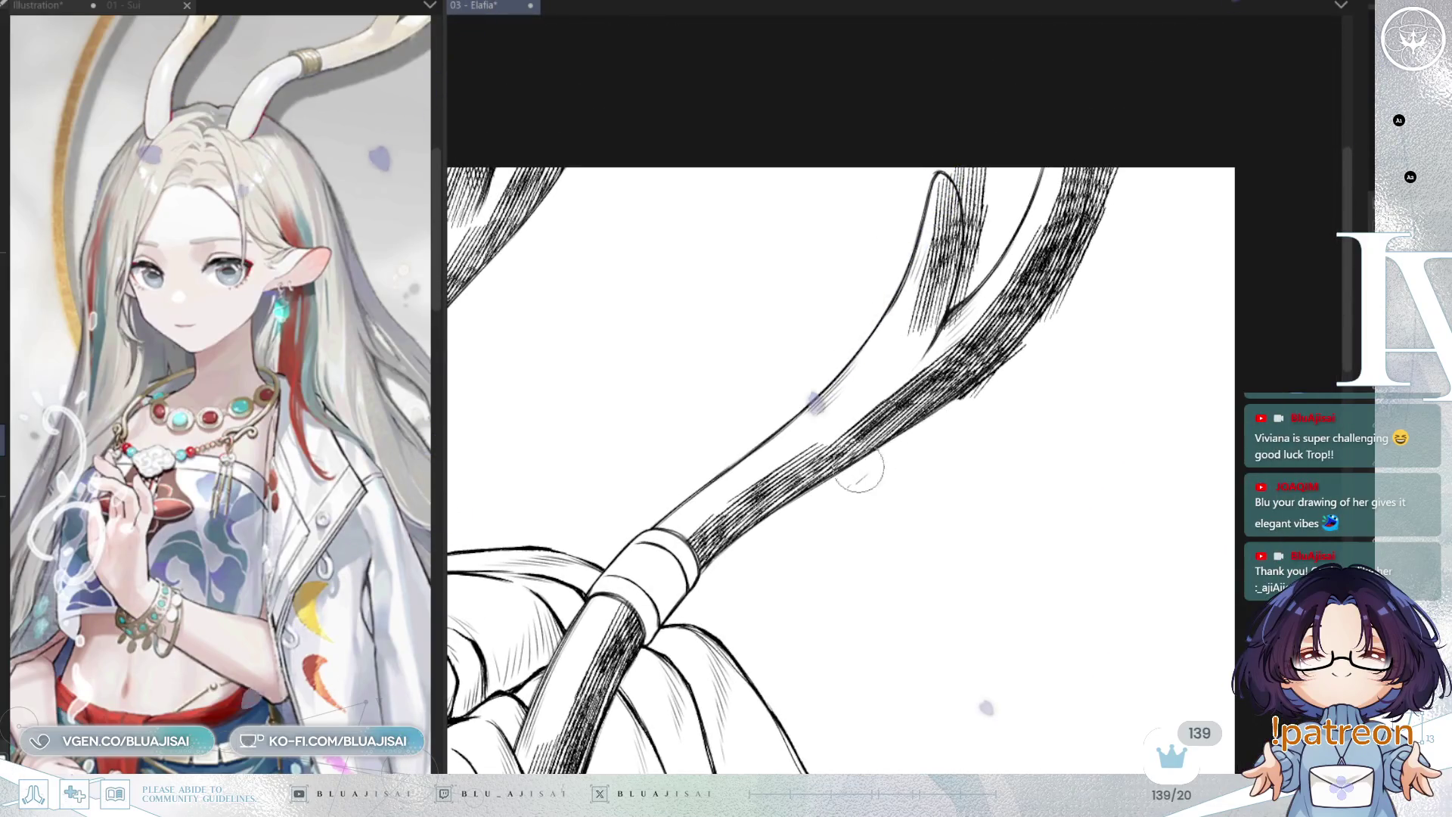
{"action": "left_click_drag", "start_coordinate": [816, 516], "coordinate": [717, 656]}
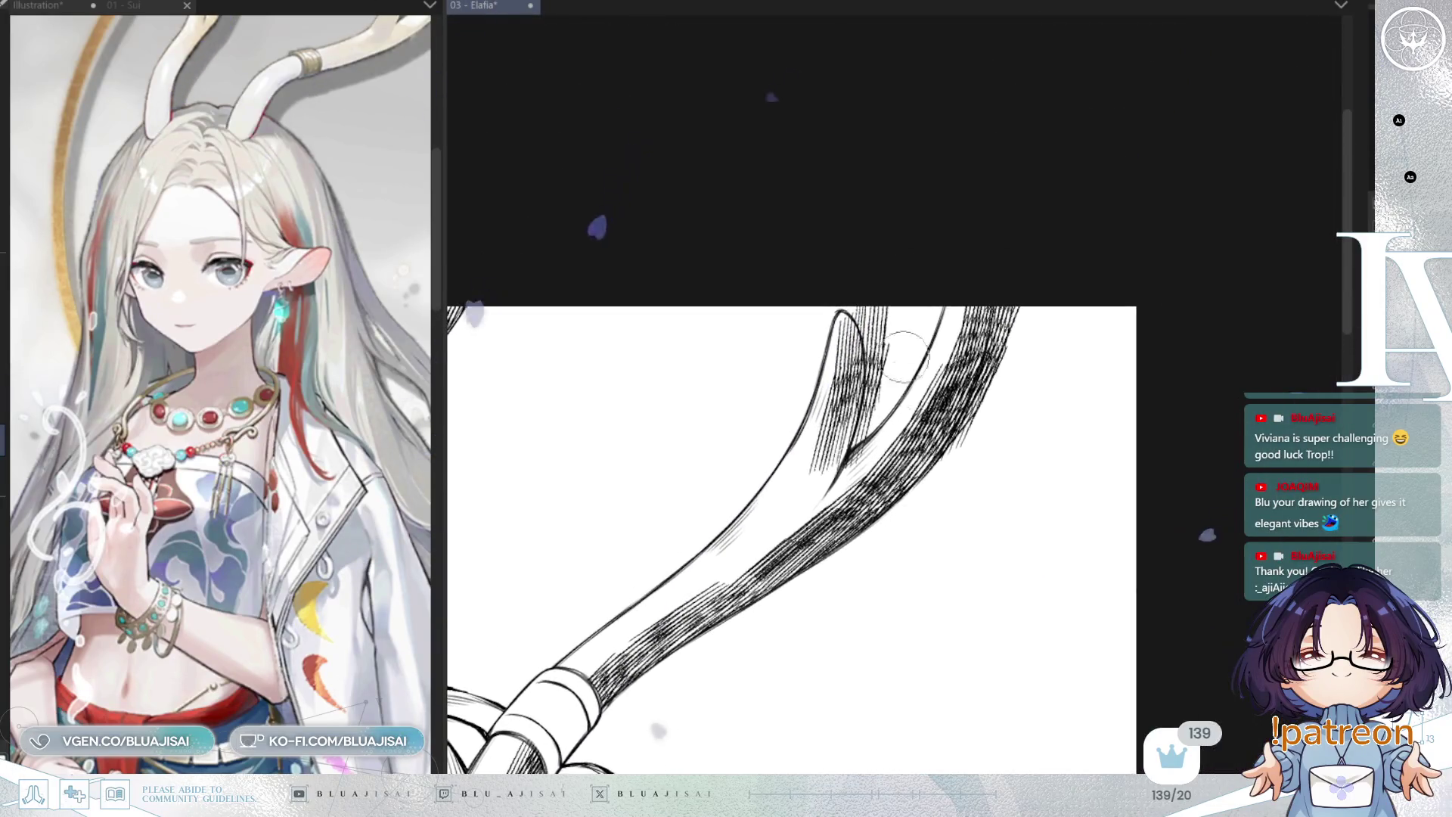
{"action": "left_click_drag", "start_coordinate": [860, 449], "coordinate": [870, 317]}
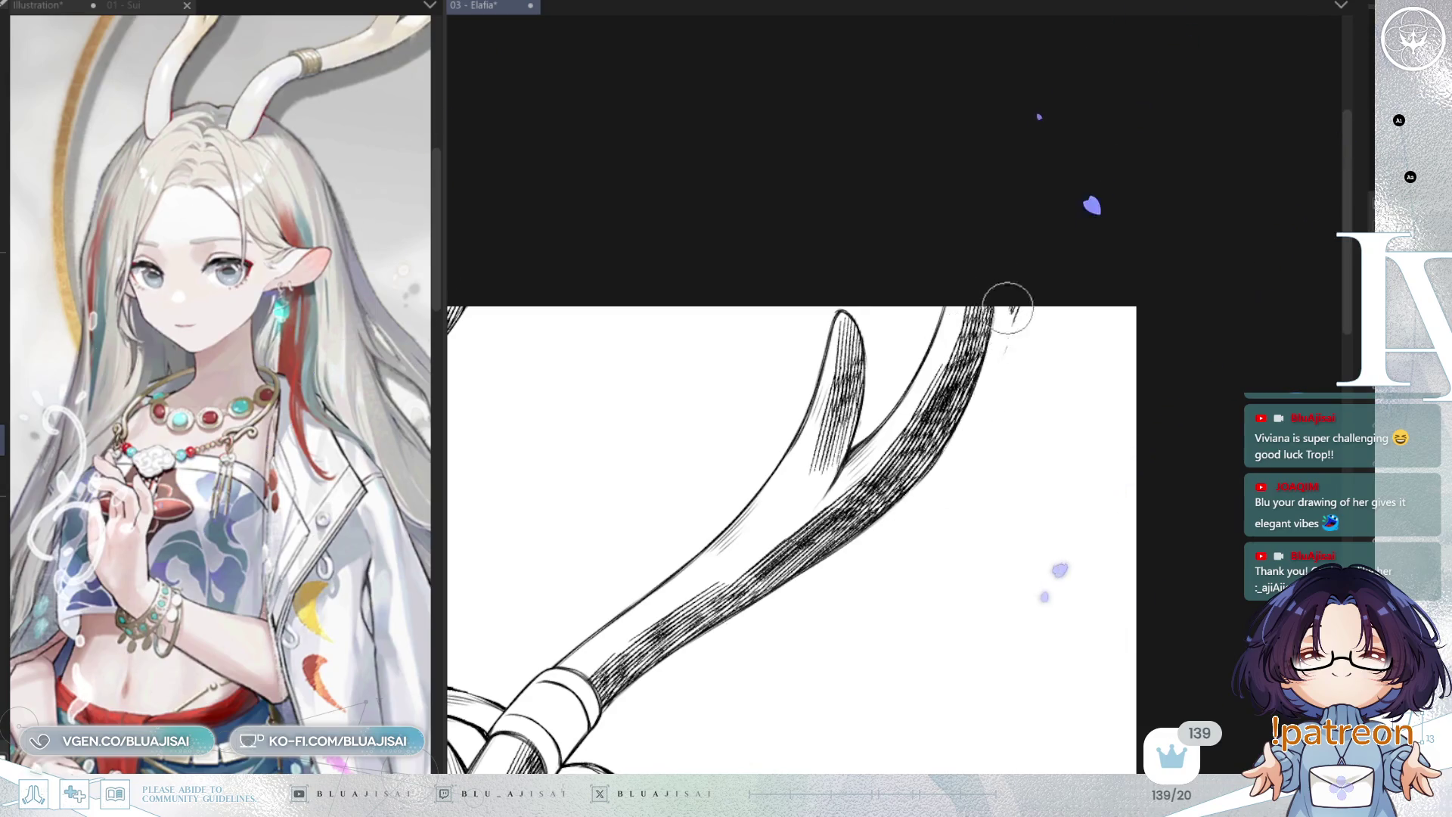
{"action": "mouse_move", "coordinate": [1015, 338]}
{"action": "left_mouse_down"}
{"action": "mouse_move", "coordinate": [931, 480]}
{"action": "mouse_move", "coordinate": [895, 610]}
{"action": "mouse_move", "coordinate": [992, 389]}
{"action": "left_mouse_up"}
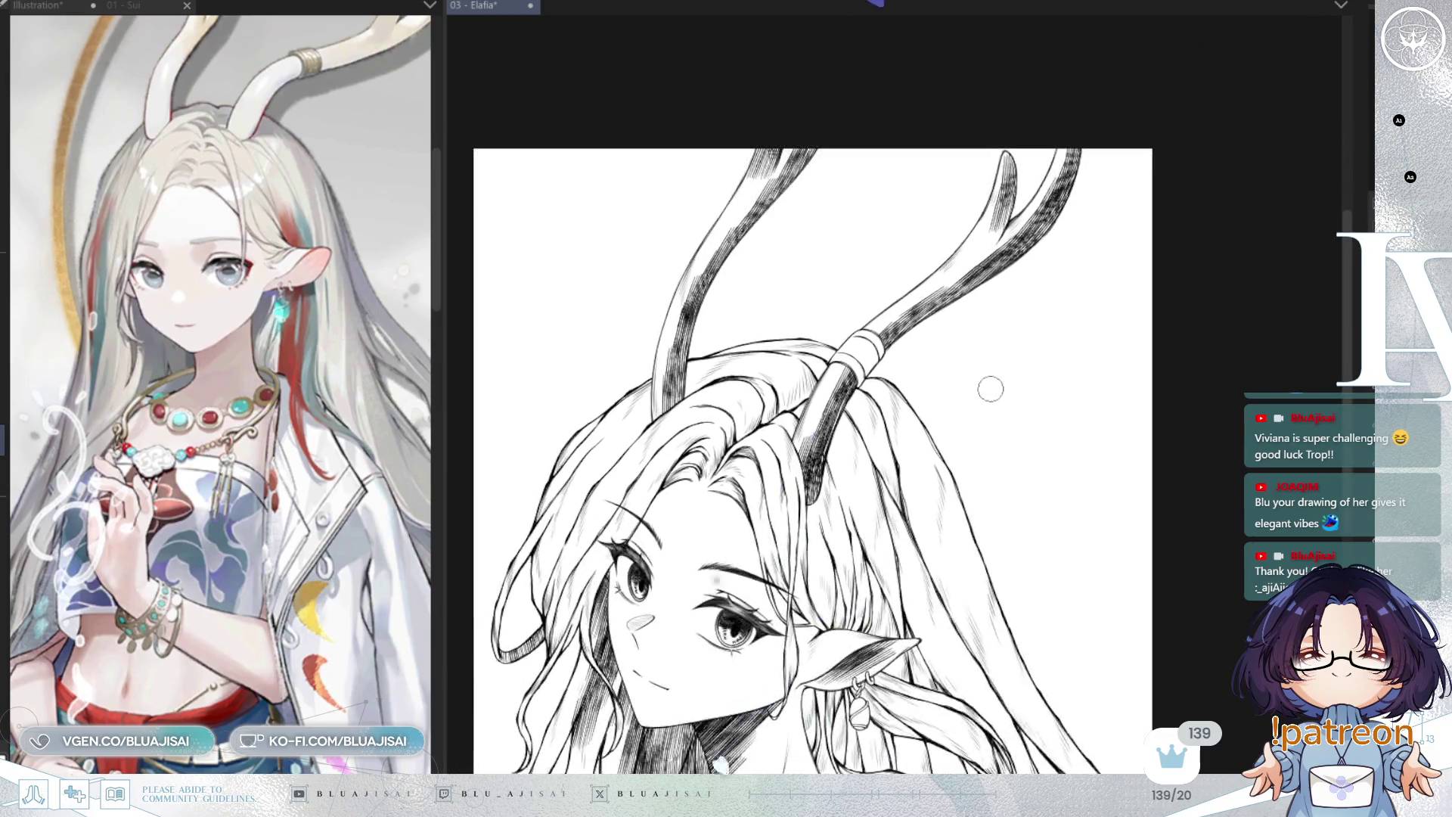
Hatch the hair around the elf ear
{"action": "mouse_move", "coordinate": [976, 493]}
{"action": "left_mouse_down"}
{"action": "mouse_move", "coordinate": [1008, 272]}
{"action": "mouse_move", "coordinate": [1014, 314]}
{"action": "mouse_move", "coordinate": [1046, 304]}
{"action": "left_mouse_up"}
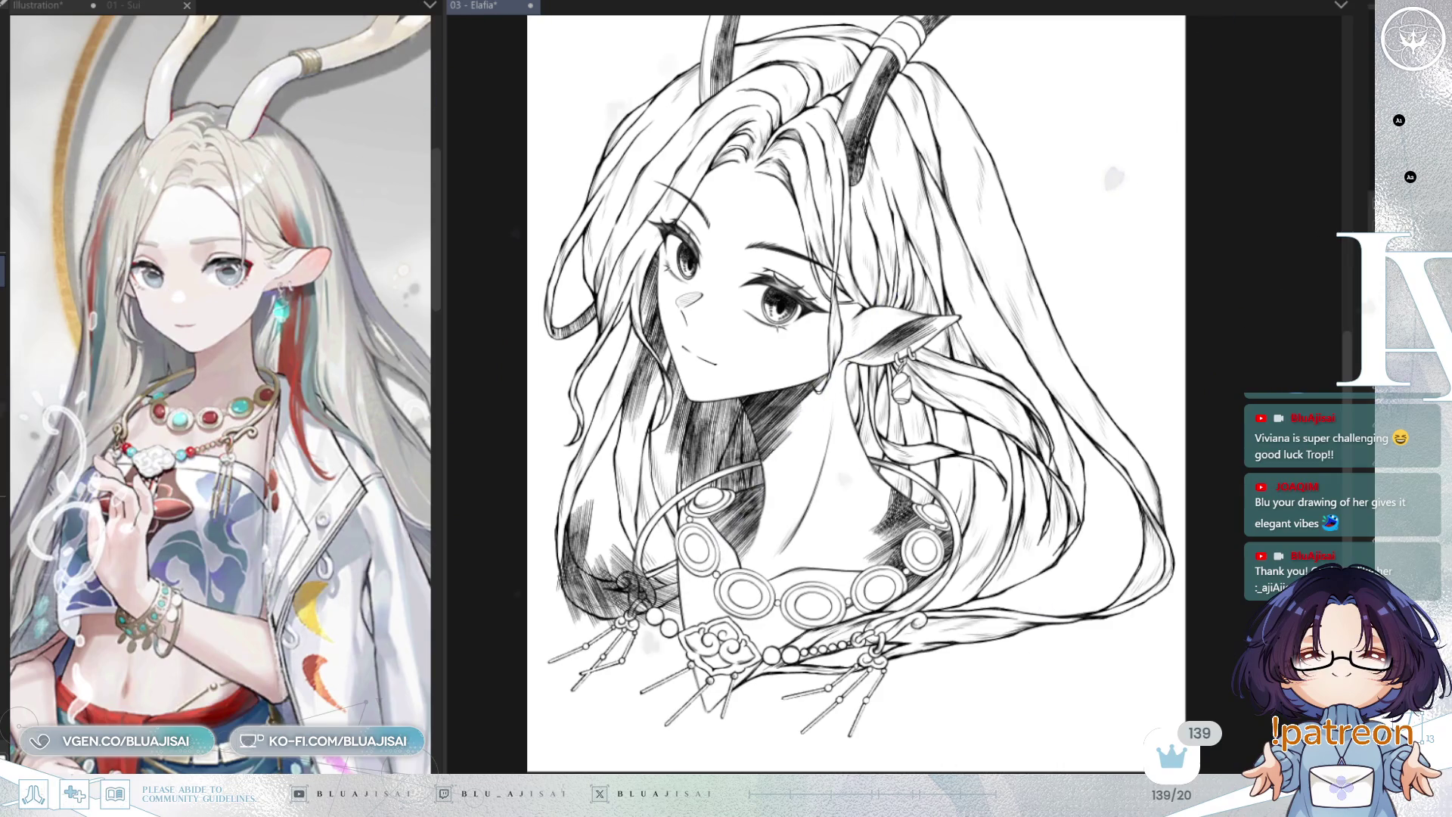
{"action": "scroll", "coordinate": [912, 180], "scroll_direction": "up", "scroll_amount": 2}
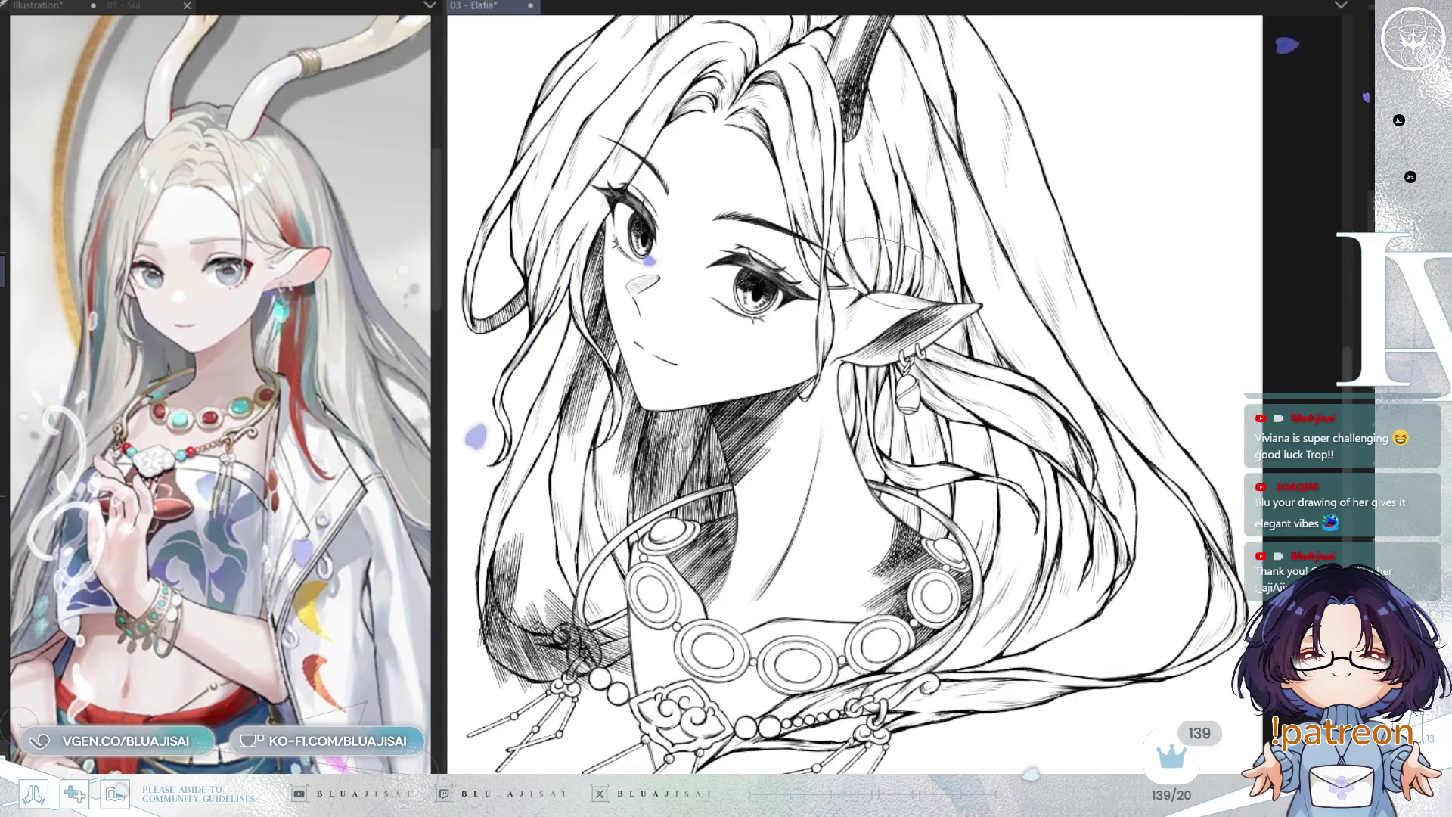
{"action": "mouse_move", "coordinate": [908, 242]}
{"action": "left_mouse_down"}
{"action": "mouse_move", "coordinate": [863, 291]}
{"action": "mouse_move", "coordinate": [885, 280]}
{"action": "mouse_move", "coordinate": [870, 261]}
{"action": "left_mouse_up"}
{"action": "mouse_move", "coordinate": [919, 193]}
{"action": "left_mouse_down"}
{"action": "mouse_move", "coordinate": [904, 299]}
{"action": "mouse_move", "coordinate": [953, 257]}
{"action": "mouse_move", "coordinate": [987, 285]}
{"action": "left_mouse_up"}
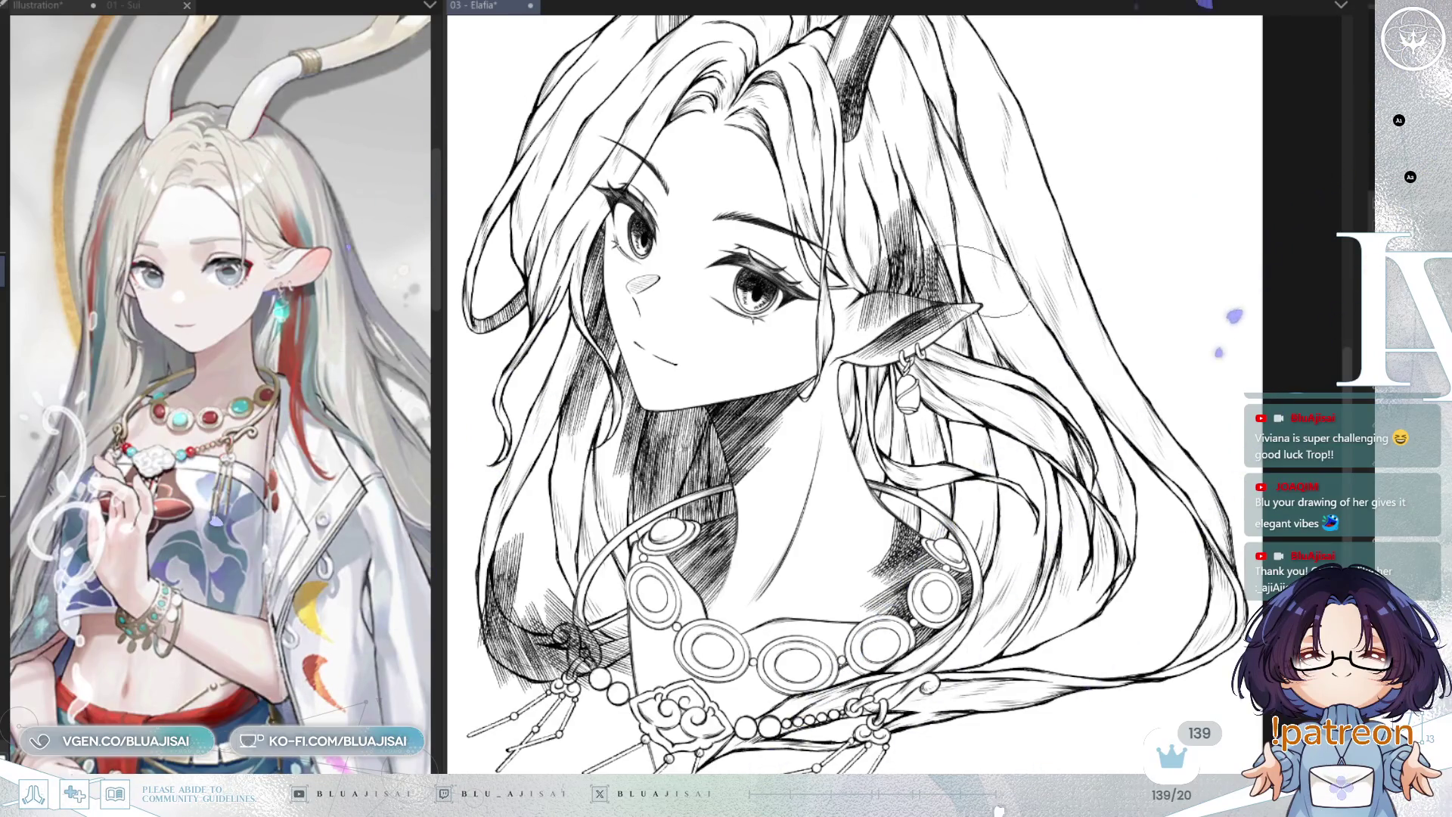
Mirror the canvas and hatch the lower-left hair strands
{"action": "key", "text": "h"}
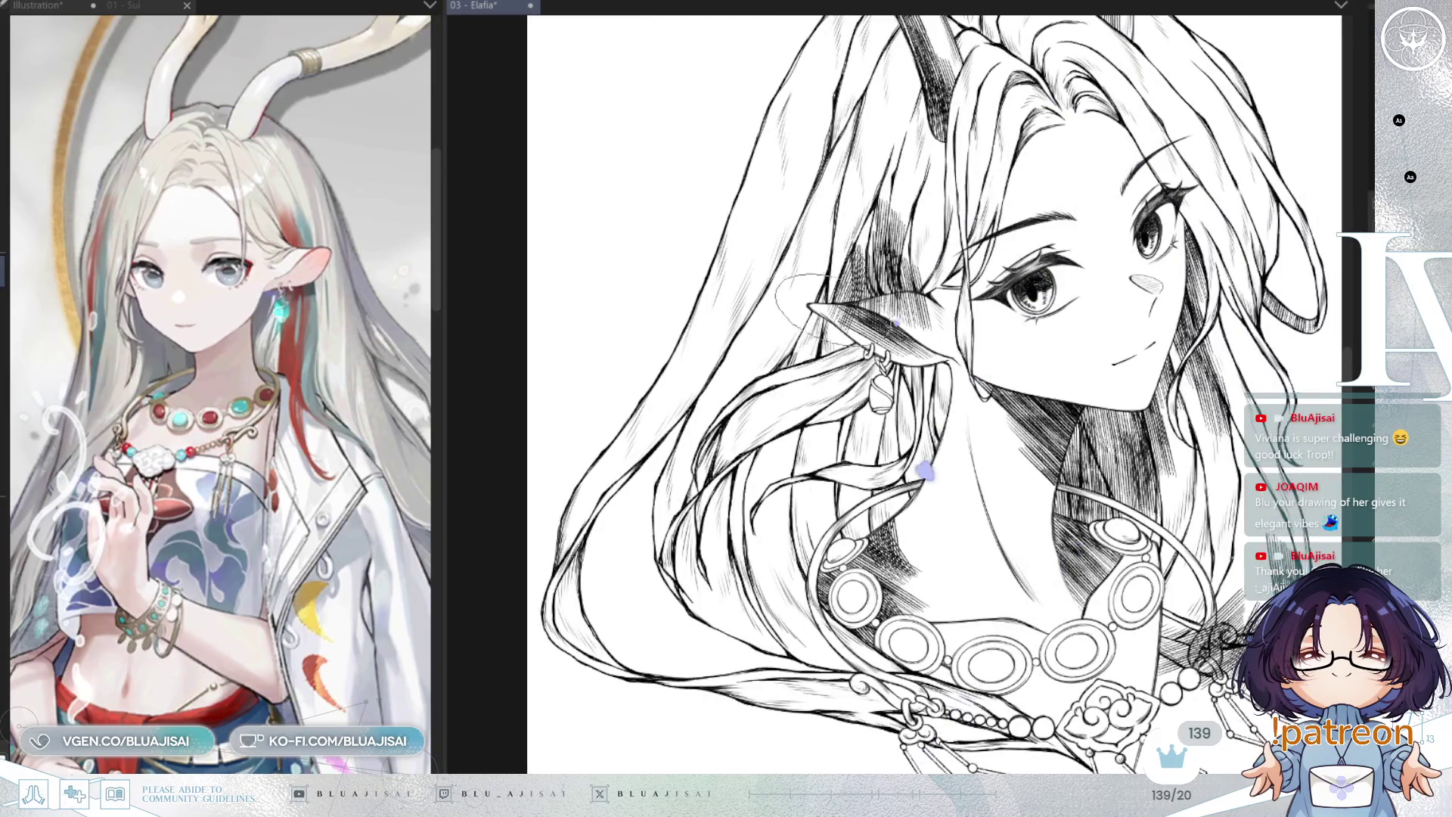
{"action": "mouse_move", "coordinate": [655, 505]}
{"action": "left_mouse_down"}
{"action": "mouse_move", "coordinate": [746, 444]}
{"action": "mouse_move", "coordinate": [639, 553]}
{"action": "mouse_move", "coordinate": [643, 590]}
{"action": "left_mouse_up"}
{"action": "left_click_drag", "start_coordinate": [727, 575], "coordinate": [665, 620]}
Hatch the neck beneath the earring
{"action": "left_click_drag", "start_coordinate": [843, 454], "coordinate": [726, 492]}
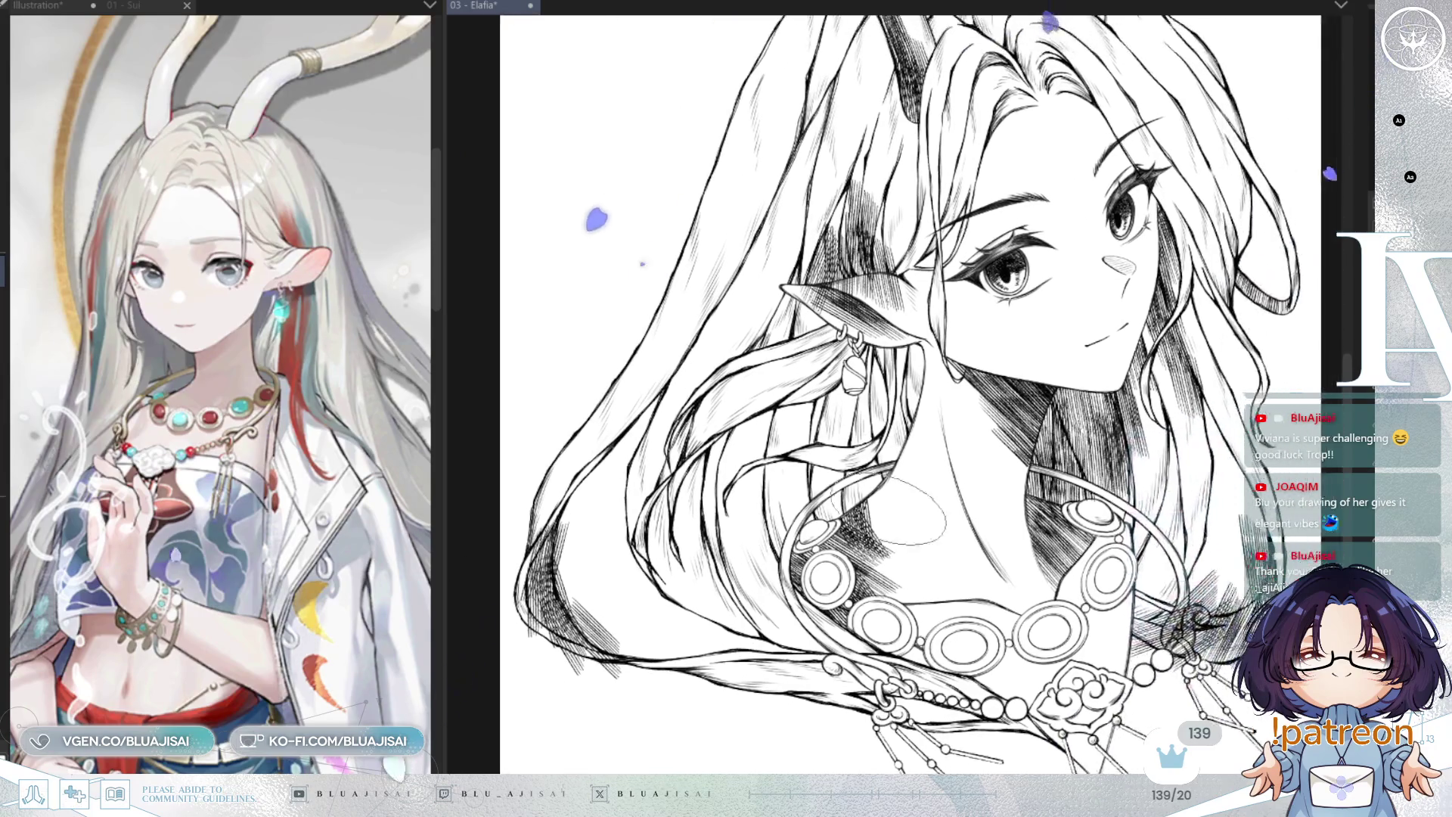
{"action": "left_click_drag", "start_coordinate": [945, 355], "coordinate": [960, 431]}
{"action": "left_click_drag", "start_coordinate": [908, 378], "coordinate": [931, 469]}
{"action": "mouse_move", "coordinate": [870, 333]}
{"action": "left_mouse_down"}
{"action": "mouse_move", "coordinate": [893, 394]}
{"action": "mouse_move", "coordinate": [863, 428]}
{"action": "mouse_move", "coordinate": [833, 522]}
{"action": "left_mouse_up"}
Hatch and darken the hair strands under the earring
{"action": "left_click_drag", "start_coordinate": [877, 439], "coordinate": [847, 514]}
{"action": "left_click_drag", "start_coordinate": [869, 409], "coordinate": [847, 469]}
{"action": "mouse_move", "coordinate": [866, 369]}
{"action": "left_mouse_down"}
{"action": "mouse_move", "coordinate": [878, 454]}
{"action": "mouse_move", "coordinate": [908, 484]}
{"action": "mouse_move", "coordinate": [900, 522]}
{"action": "left_mouse_up"}
{"action": "mouse_move", "coordinate": [847, 438]}
{"action": "left_mouse_down"}
{"action": "mouse_move", "coordinate": [791, 484]}
{"action": "mouse_move", "coordinate": [825, 530]}
{"action": "mouse_move", "coordinate": [794, 469]}
{"action": "mouse_move", "coordinate": [787, 491]}
{"action": "left_mouse_up"}
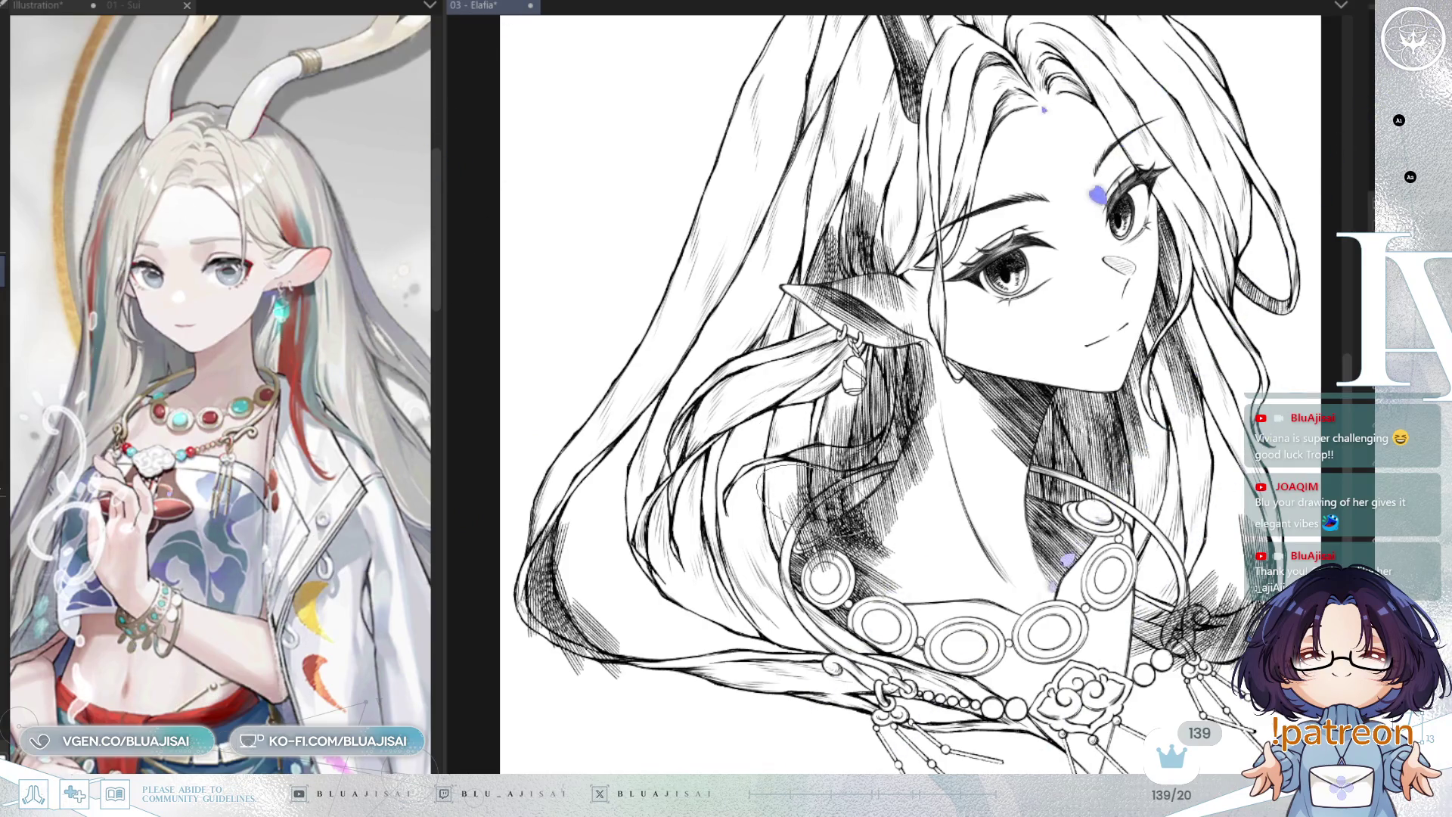
Darken the hair shadow beside the necklace and the strands further left
{"action": "left_click_drag", "start_coordinate": [933, 458], "coordinate": [835, 603]}
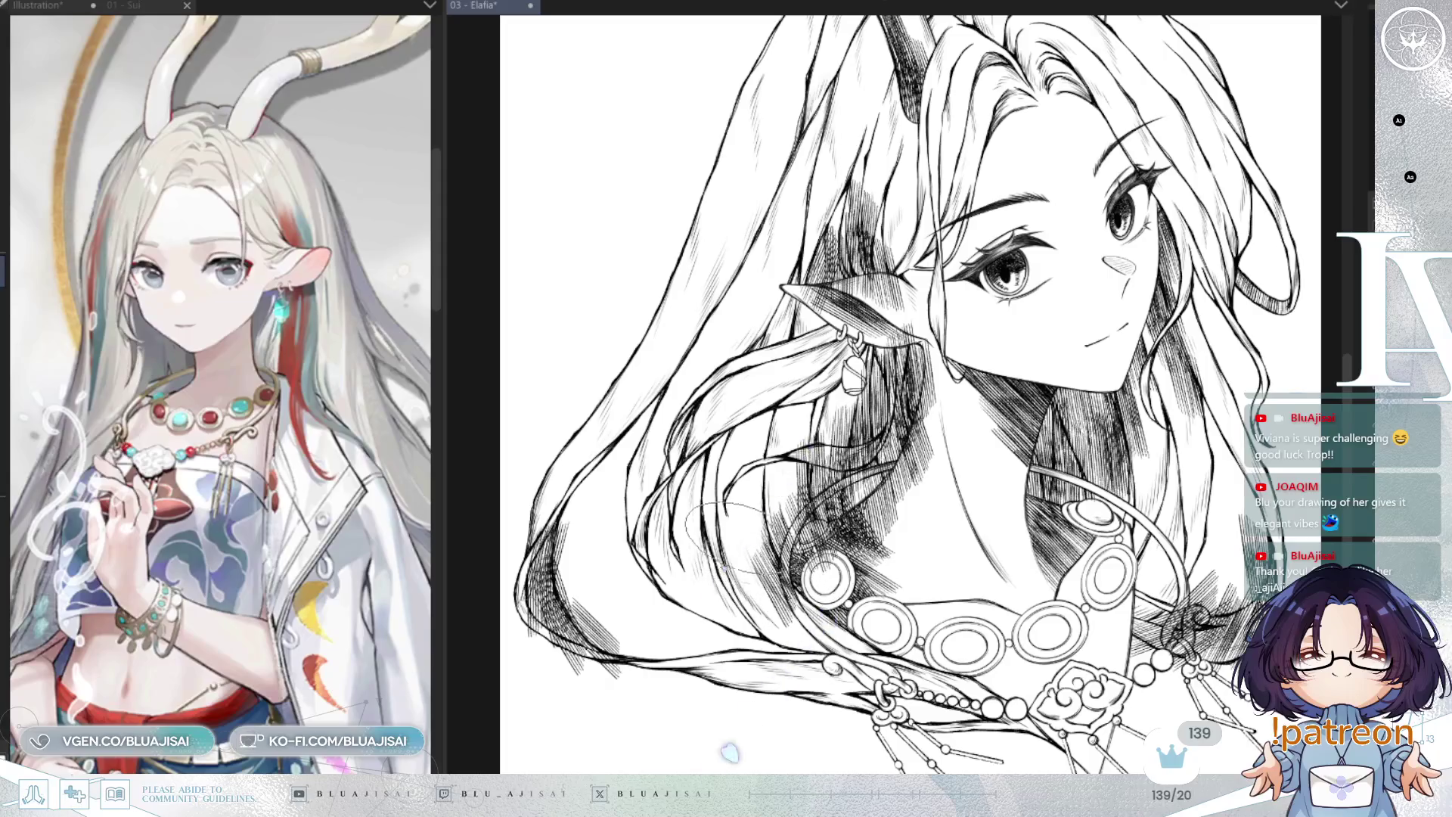
{"action": "mouse_move", "coordinate": [703, 485]}
{"action": "left_mouse_down"}
{"action": "mouse_move", "coordinate": [684, 556]}
{"action": "mouse_move", "coordinate": [681, 522]}
{"action": "mouse_move", "coordinate": [696, 545]}
{"action": "mouse_move", "coordinate": [687, 626]}
{"action": "mouse_move", "coordinate": [840, 635]}
{"action": "mouse_move", "coordinate": [832, 665]}
{"action": "left_mouse_up"}
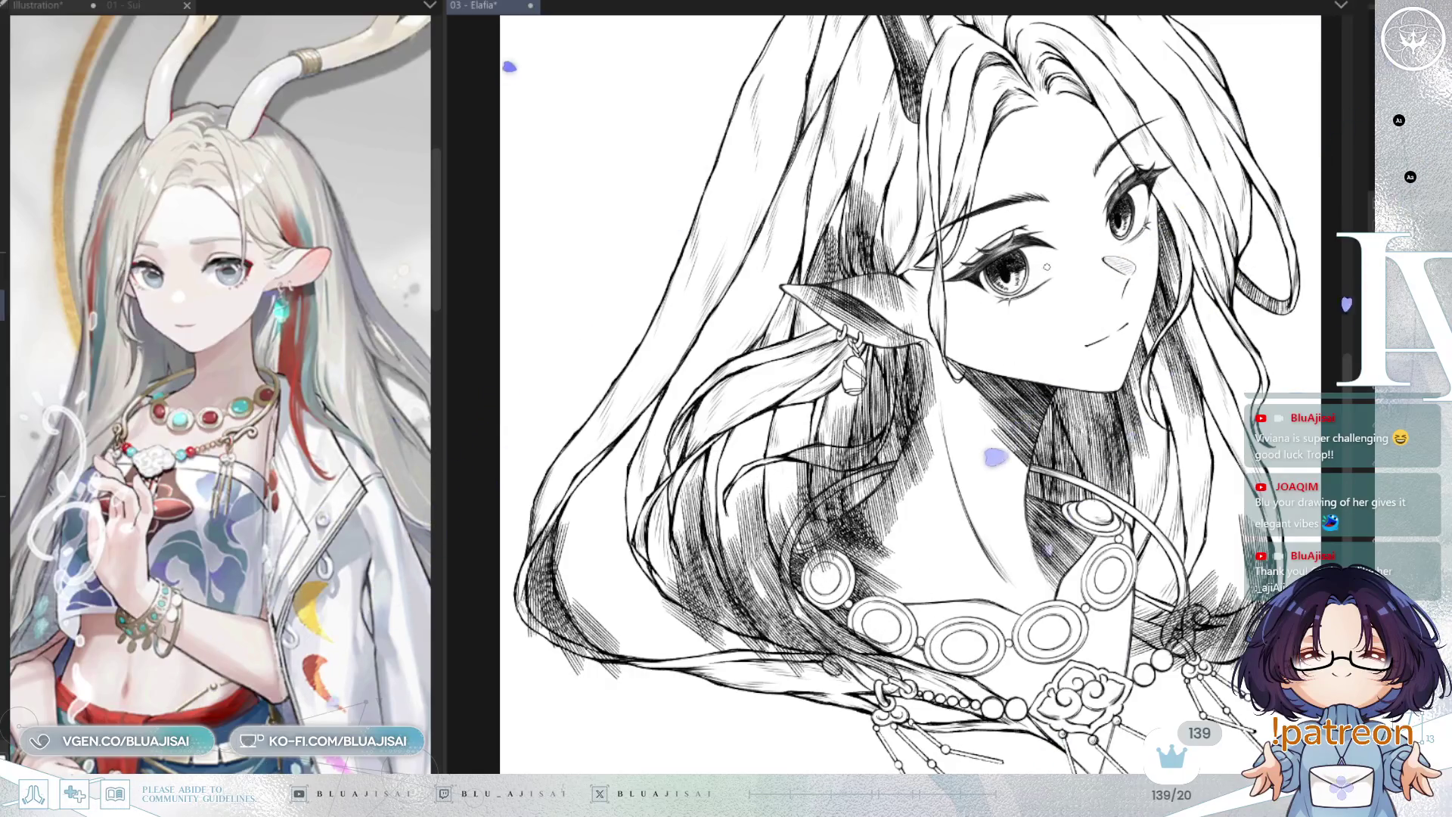
{"action": "scroll", "coordinate": [952, 518], "scroll_direction": "up", "scroll_amount": 1}
{"action": "scroll", "coordinate": [871, 515], "scroll_direction": "up", "scroll_amount": 1}
{"action": "scroll", "coordinate": [871, 514], "scroll_direction": "up", "scroll_amount": 2}
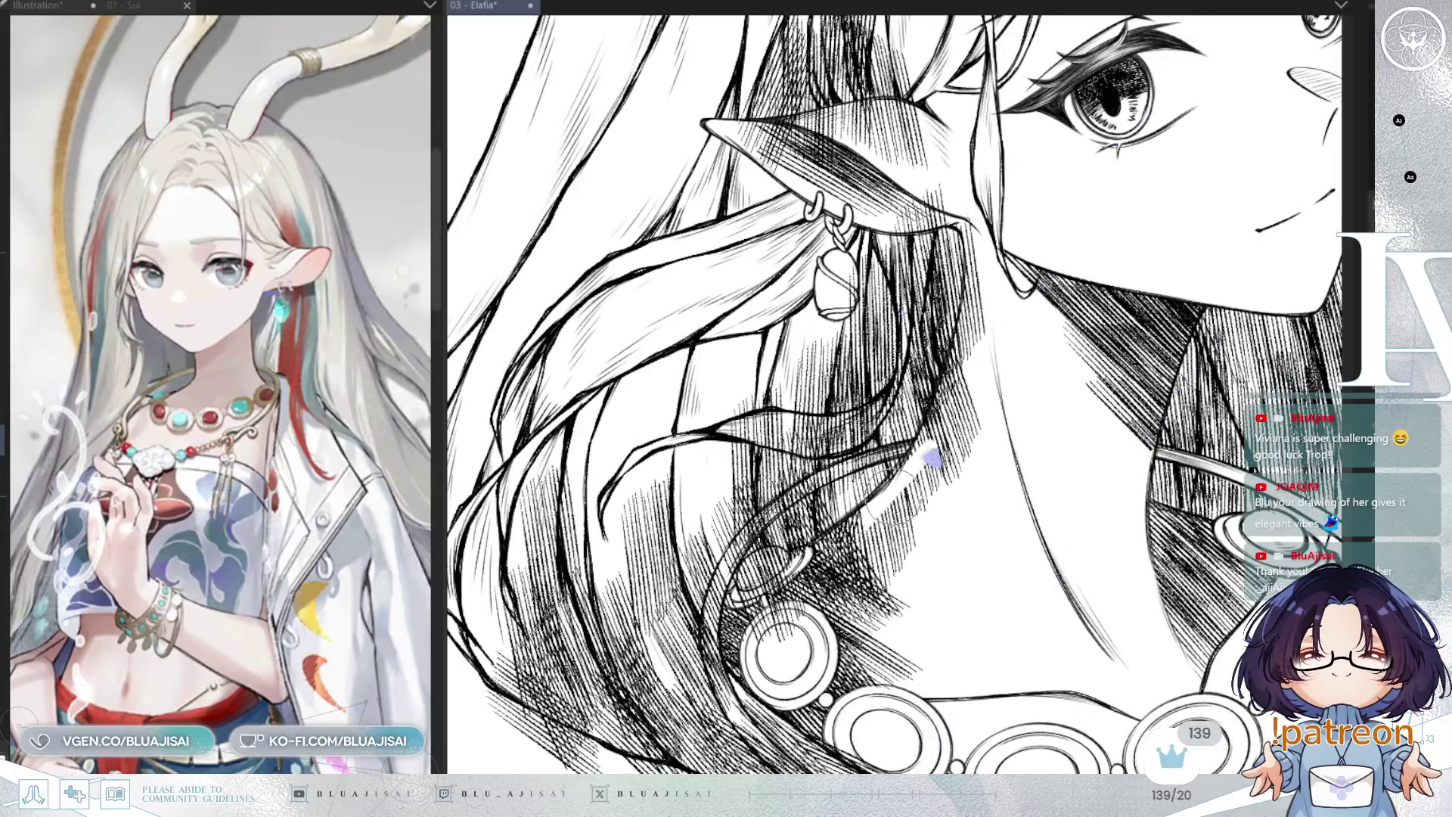
Erase the hatching on the neck below the ear
{"action": "mouse_move", "coordinate": [908, 575]}
{"action": "left_mouse_down"}
{"action": "mouse_move", "coordinate": [985, 372]}
{"action": "mouse_move", "coordinate": [859, 421]}
{"action": "mouse_move", "coordinate": [843, 473]}
{"action": "left_mouse_up"}
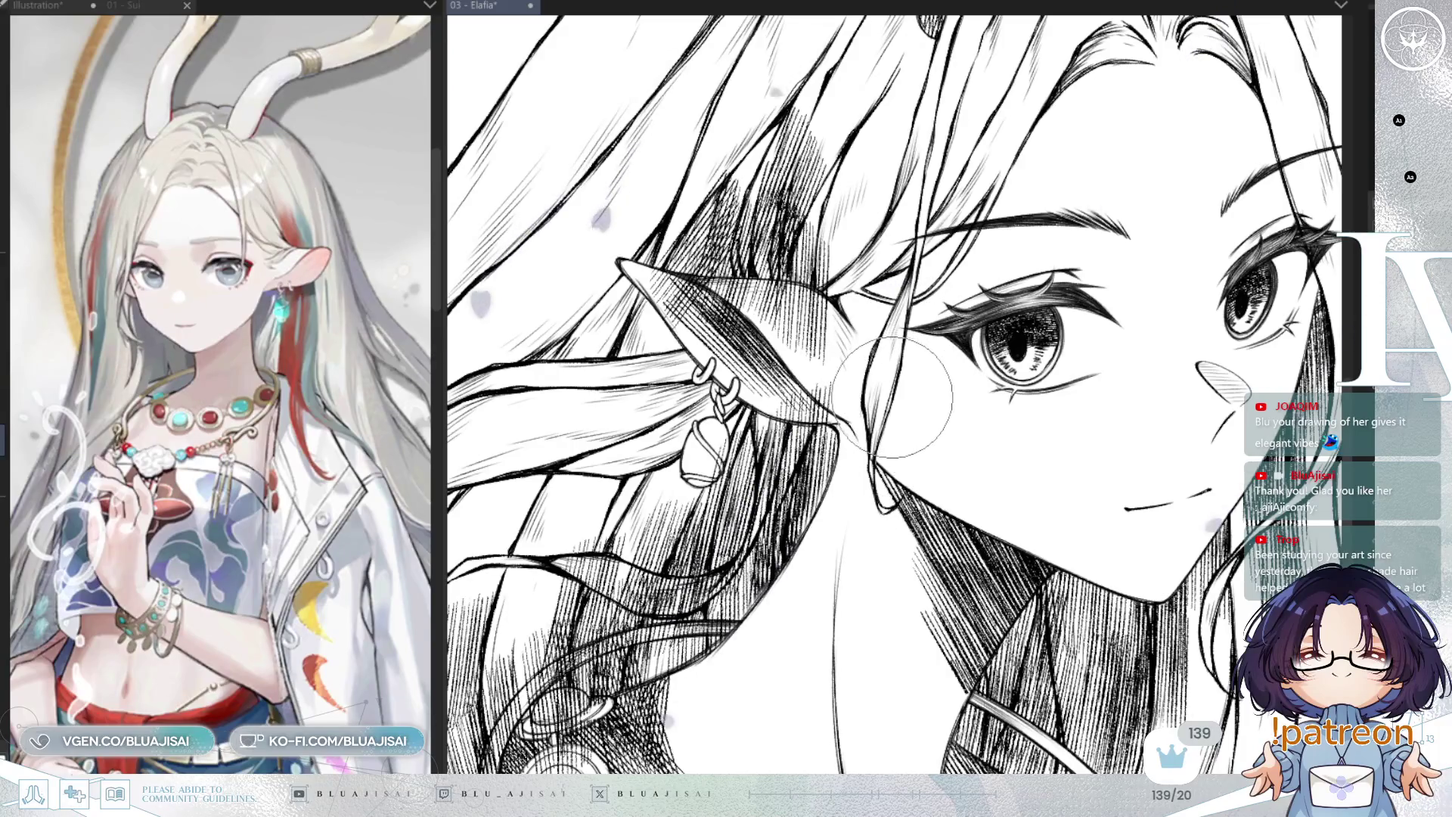
{"action": "key", "text": "h"}
{"action": "mouse_move", "coordinate": [893, 394]}
{"action": "left_mouse_down"}
{"action": "mouse_move", "coordinate": [741, 465]}
{"action": "mouse_move", "coordinate": [746, 488]}
{"action": "left_mouse_up"}
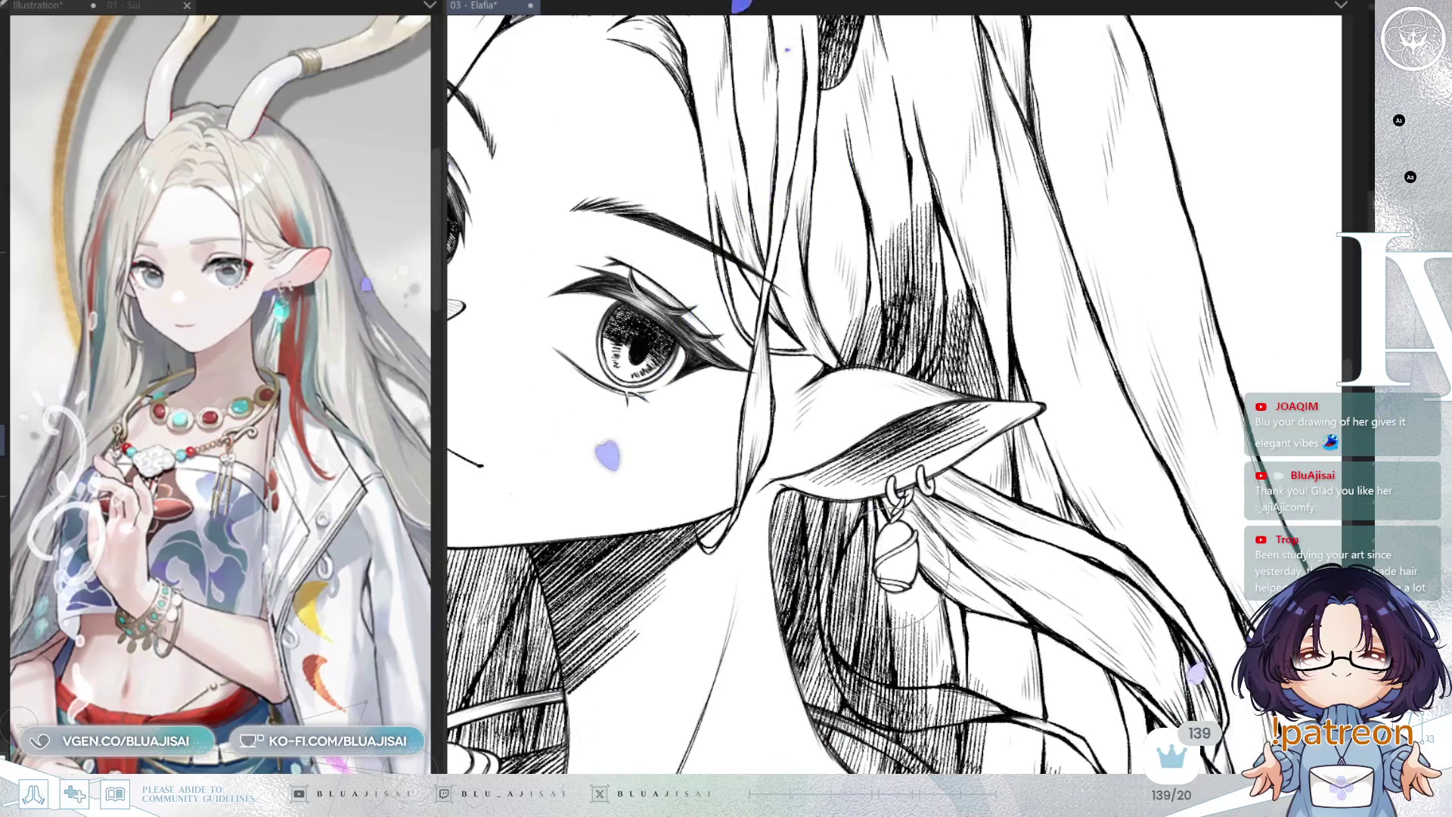
{"action": "key", "text": "h"}
{"action": "mouse_move", "coordinate": [911, 467]}
{"action": "left_mouse_down"}
{"action": "mouse_move", "coordinate": [911, 414]}
{"action": "mouse_move", "coordinate": [872, 318]}
{"action": "left_mouse_up"}
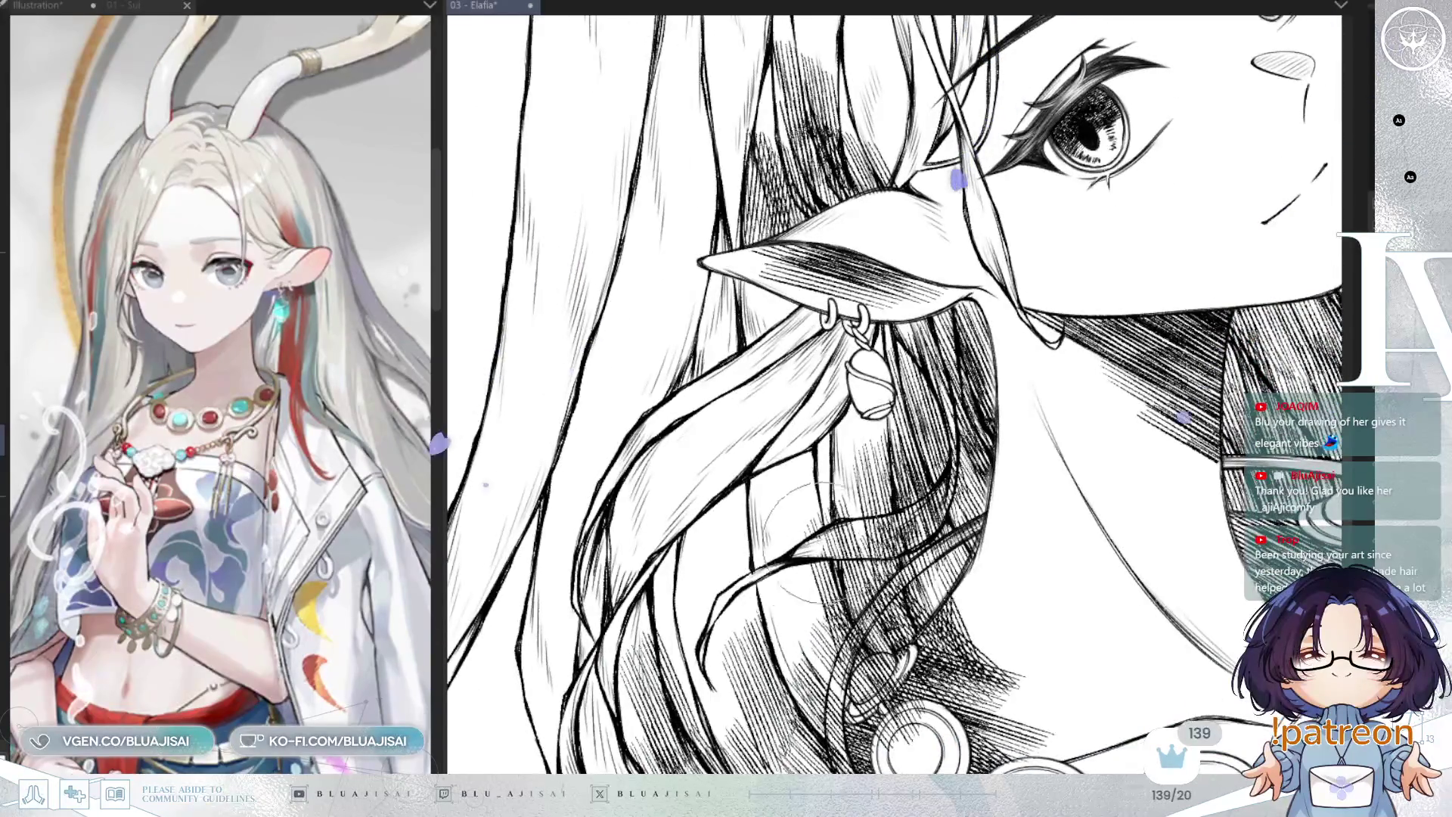
Reshape a hair strand by the ear and undo its dense hatching
{"action": "mouse_move", "coordinate": [802, 533]}
{"action": "left_mouse_down"}
{"action": "mouse_move", "coordinate": [885, 514]}
{"action": "mouse_move", "coordinate": [839, 530]}
{"action": "left_mouse_up"}
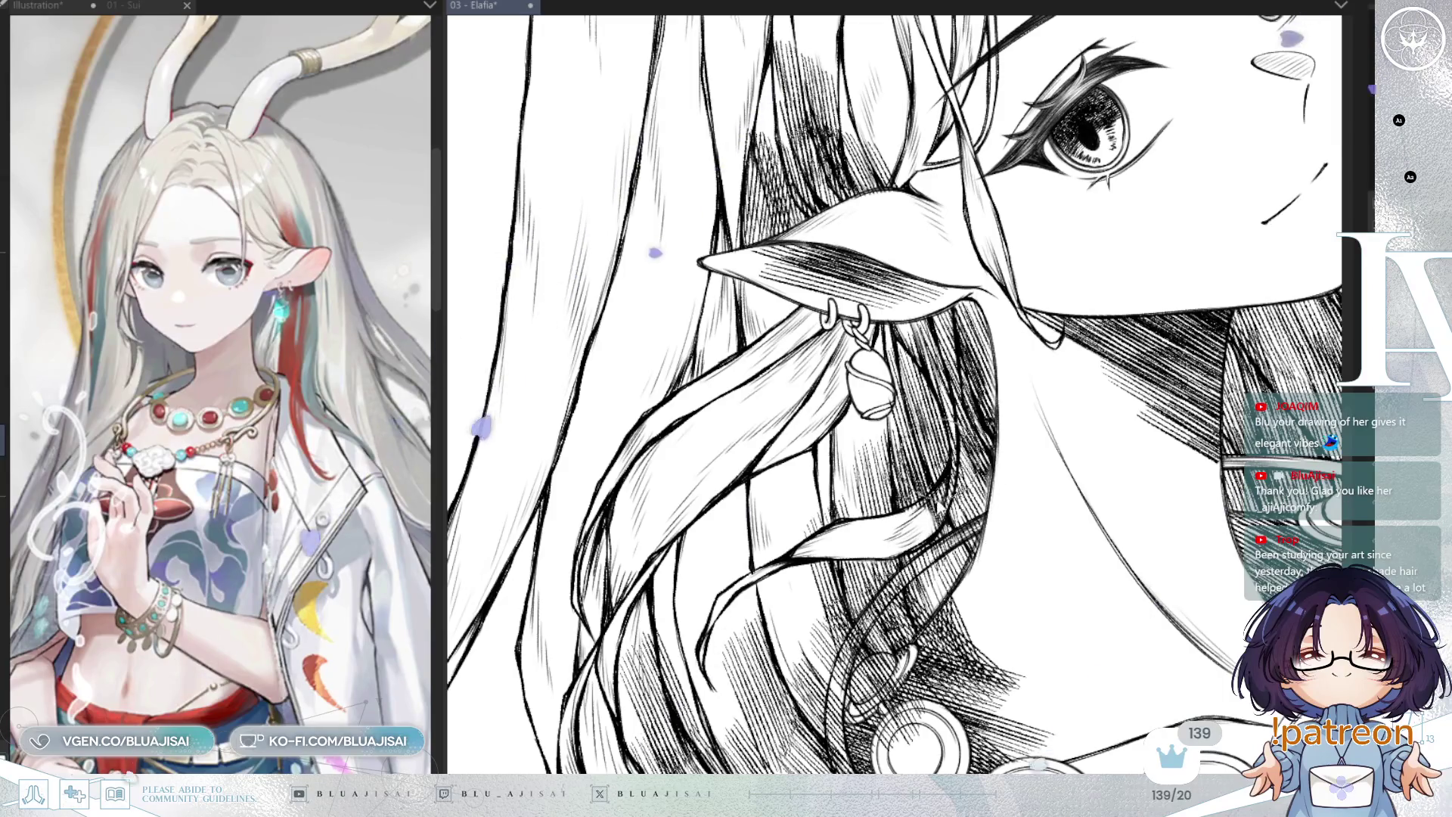
{"action": "scroll", "coordinate": [870, 370], "scroll_direction": "up", "scroll_amount": 2}
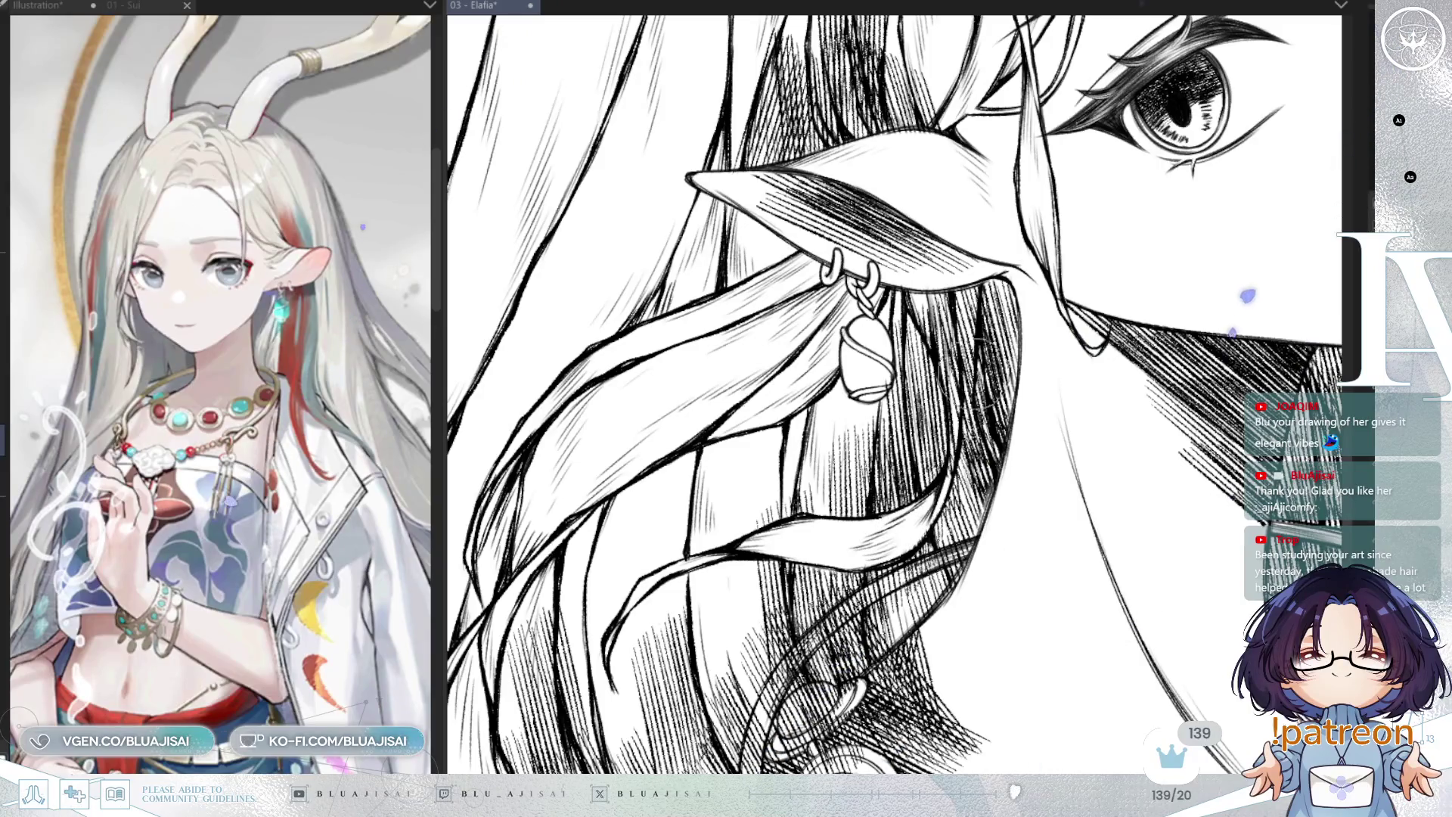
{"action": "key", "text": "ctrl+z"}
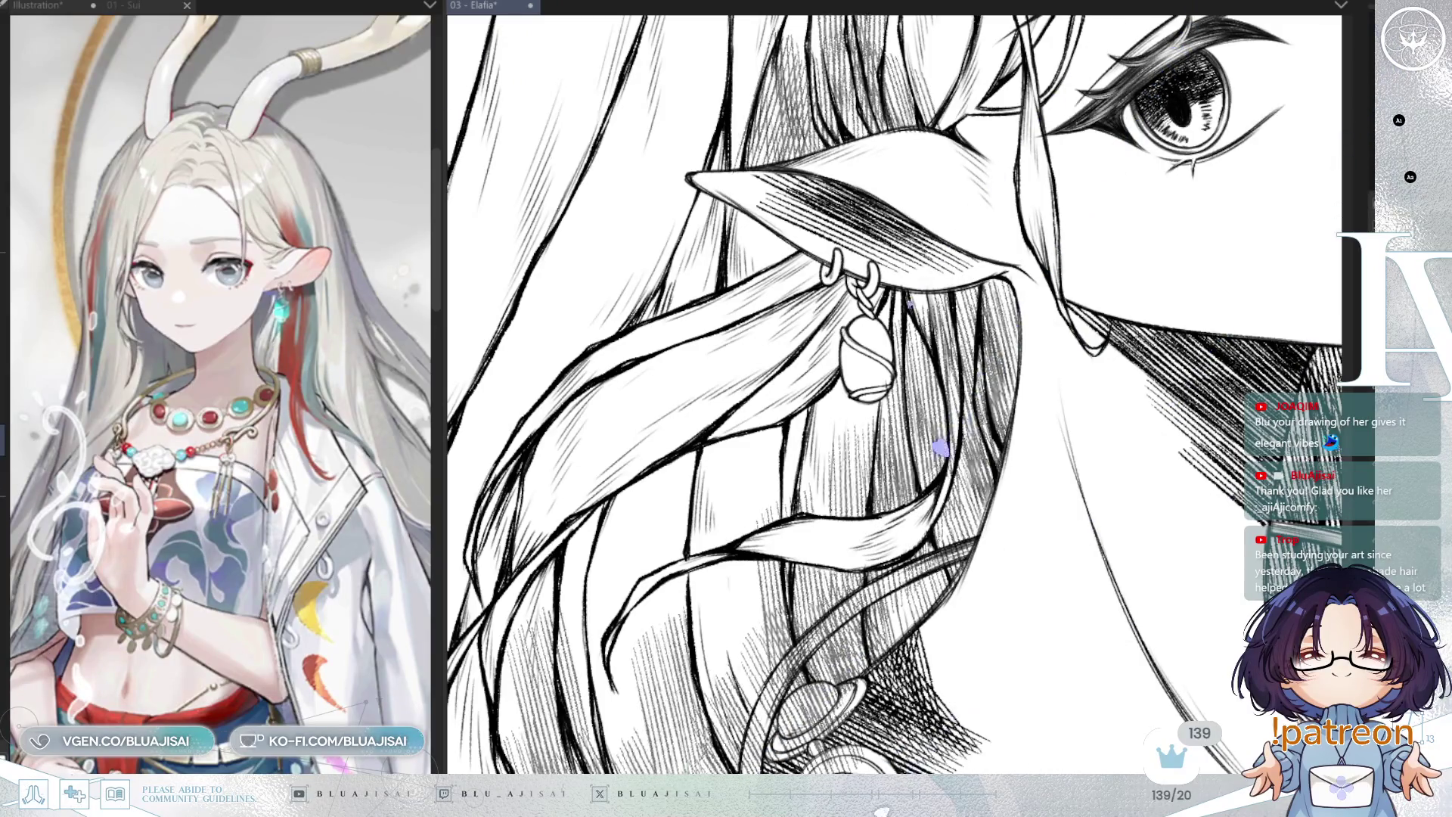
Lighten and rework the hatching on the hair strands above the ear
{"action": "key", "text": "^"}
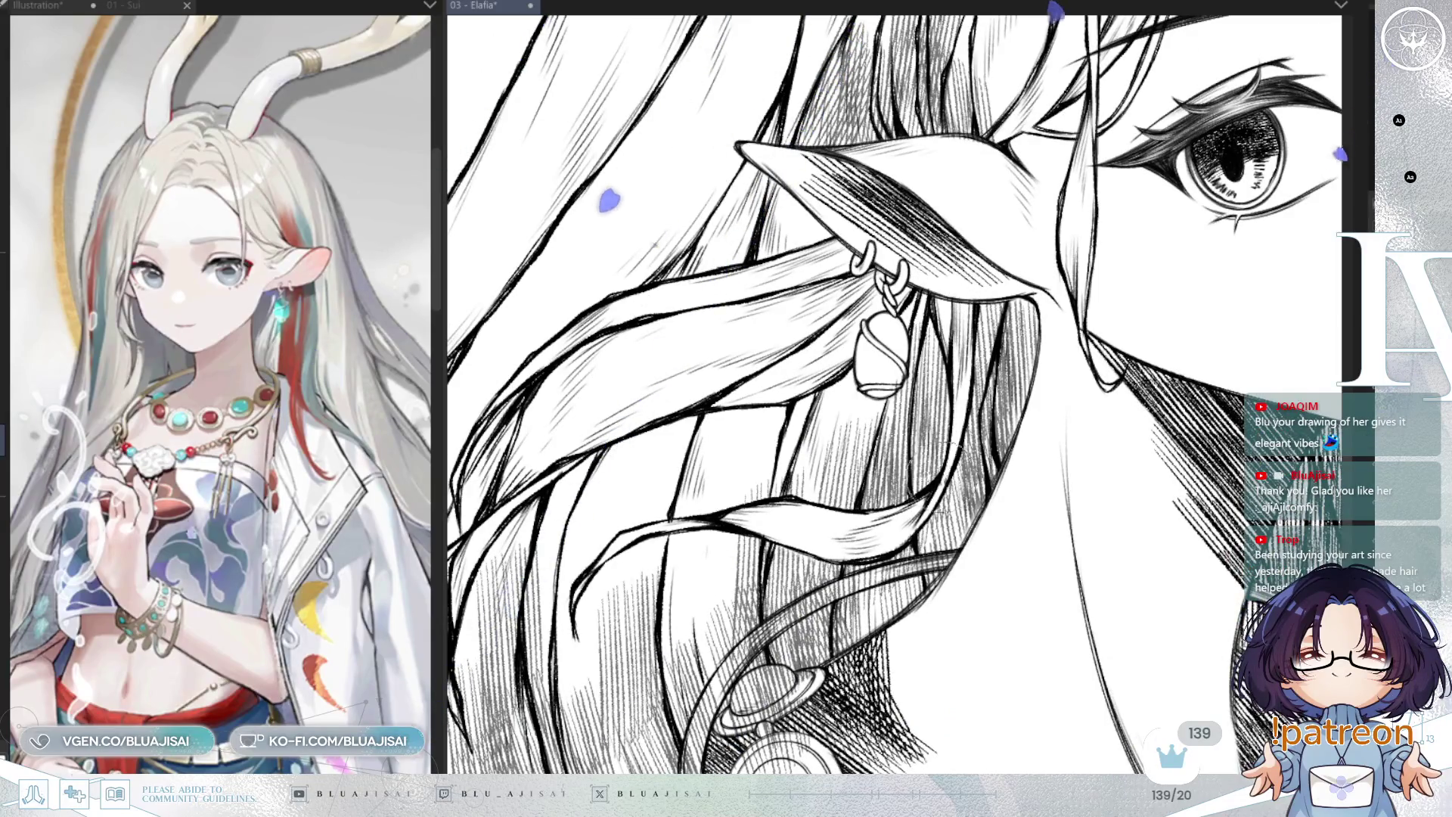
{"action": "left_click_drag", "start_coordinate": [952, 325], "coordinate": [878, 416]}
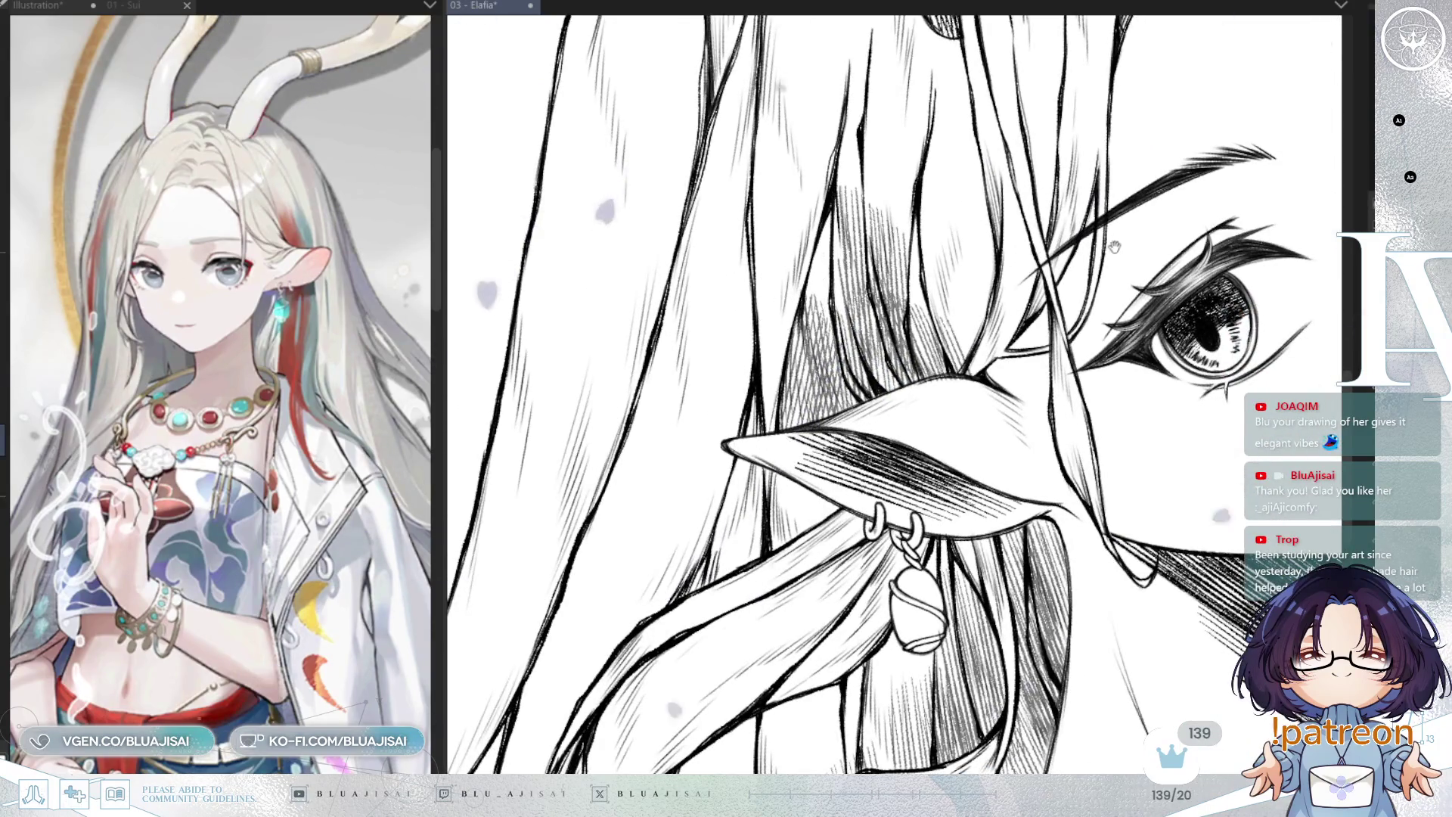
{"action": "key", "text": "^"}
{"action": "key", "text": "^"}
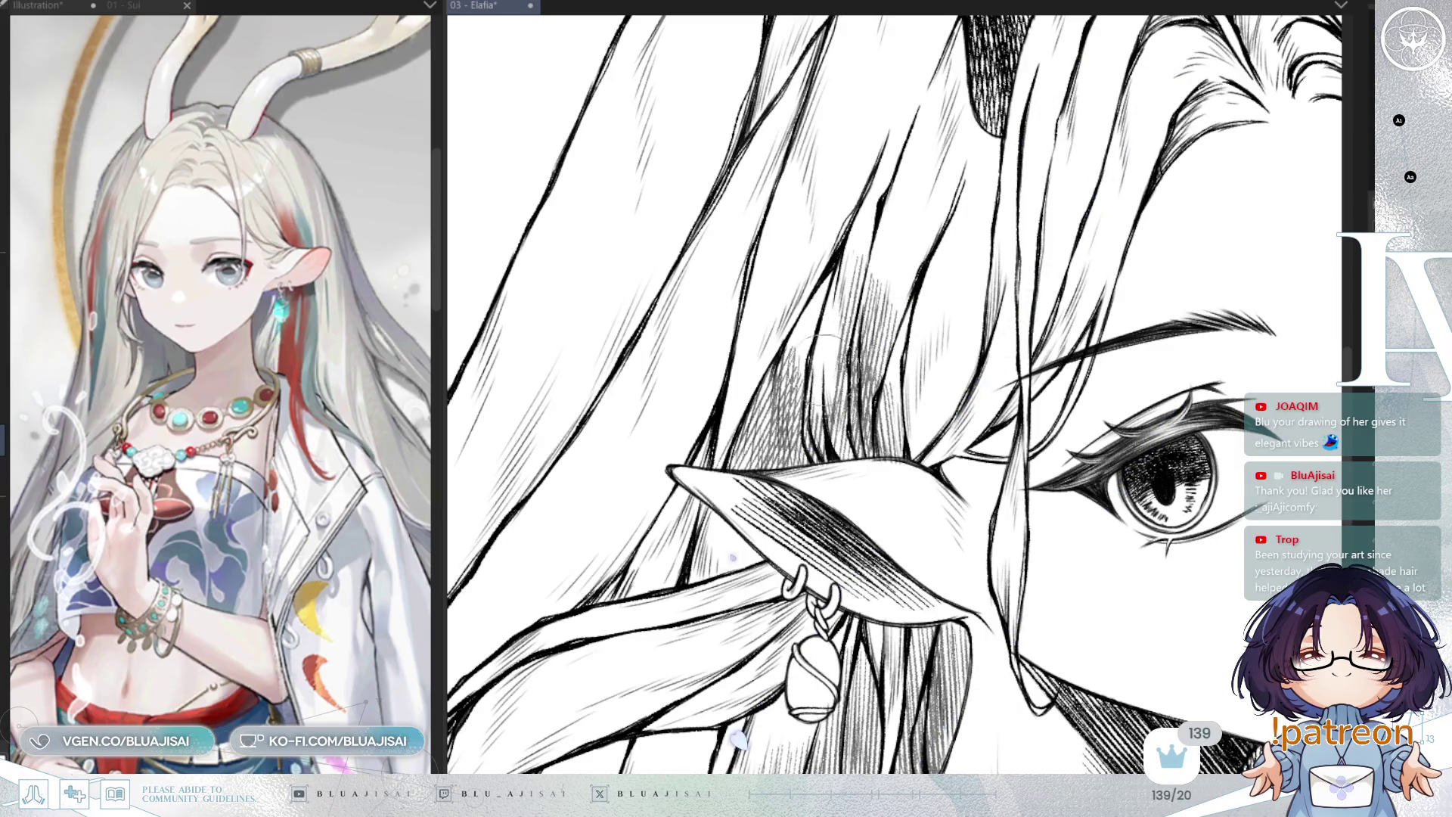
{"action": "mouse_move", "coordinate": [824, 408]}
{"action": "left_mouse_down"}
{"action": "mouse_move", "coordinate": [828, 356]}
{"action": "mouse_move", "coordinate": [870, 303]}
{"action": "left_mouse_up"}
{"action": "mouse_move", "coordinate": [871, 434]}
{"action": "left_mouse_down"}
{"action": "mouse_move", "coordinate": [889, 318]}
{"action": "mouse_move", "coordinate": [870, 329]}
{"action": "mouse_move", "coordinate": [879, 390]}
{"action": "mouse_move", "coordinate": [1109, 398]}
{"action": "left_mouse_up"}
{"action": "scroll", "coordinate": [879, 387], "scroll_direction": "down", "scroll_amount": 3}
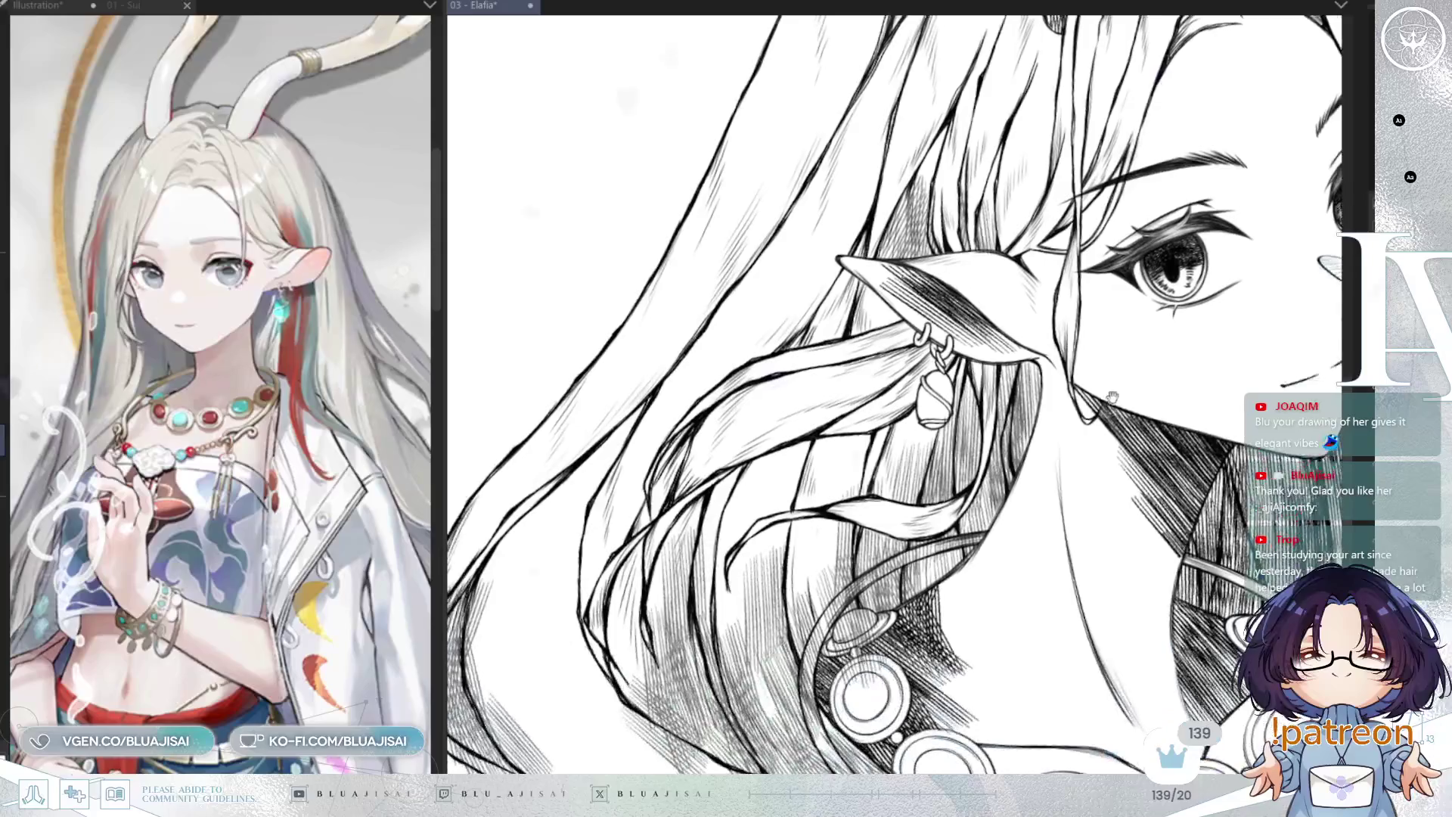
{"action": "scroll", "coordinate": [1056, 481], "scroll_direction": "down", "scroll_amount": 2}
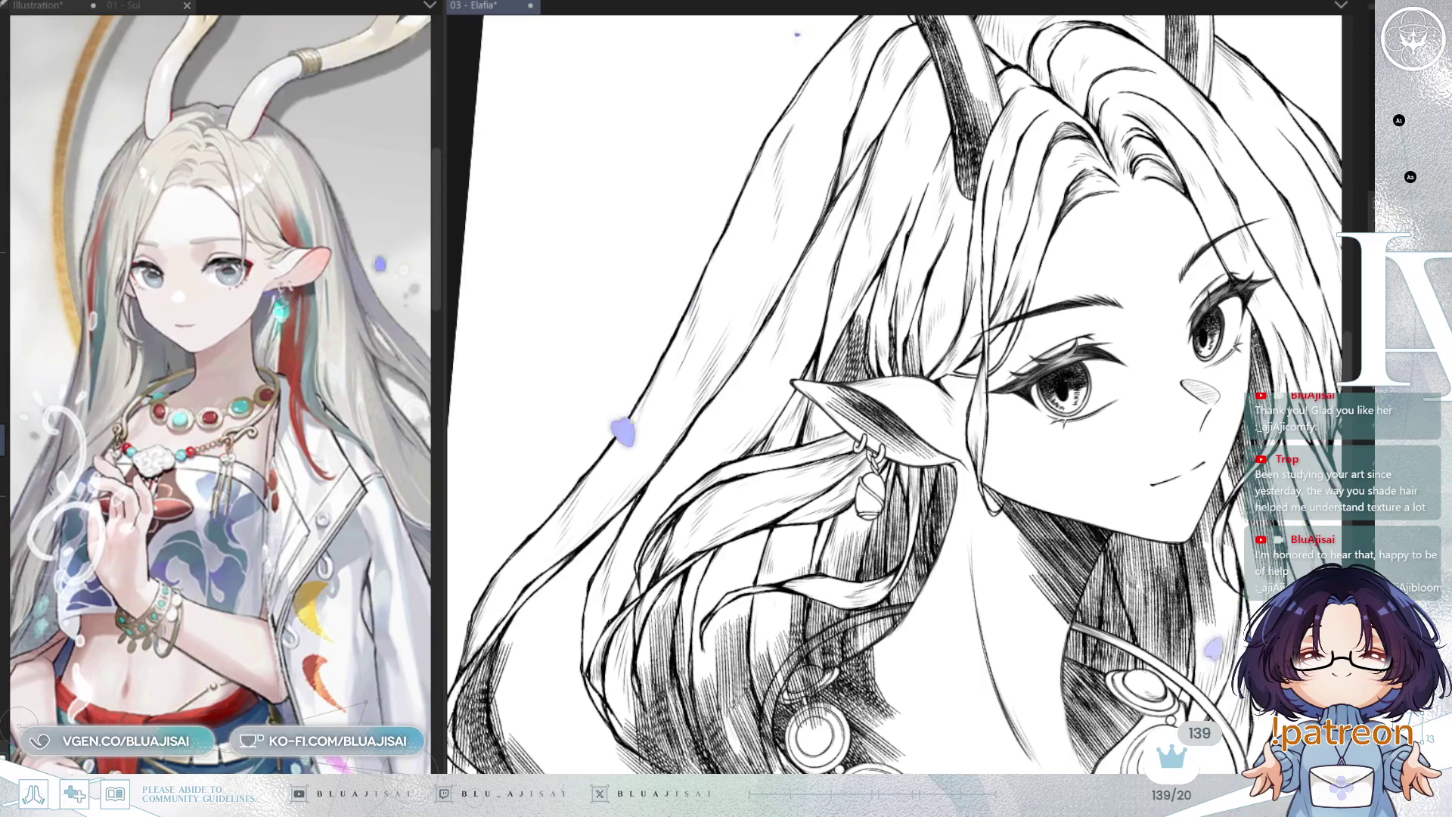
Close the reference pane and erase stray hatching along the hair edge
{"action": "scroll", "coordinate": [605, 503], "scroll_direction": "down", "scroll_amount": 3}
{"action": "scroll", "coordinate": [605, 503], "scroll_direction": "up", "scroll_amount": 3}
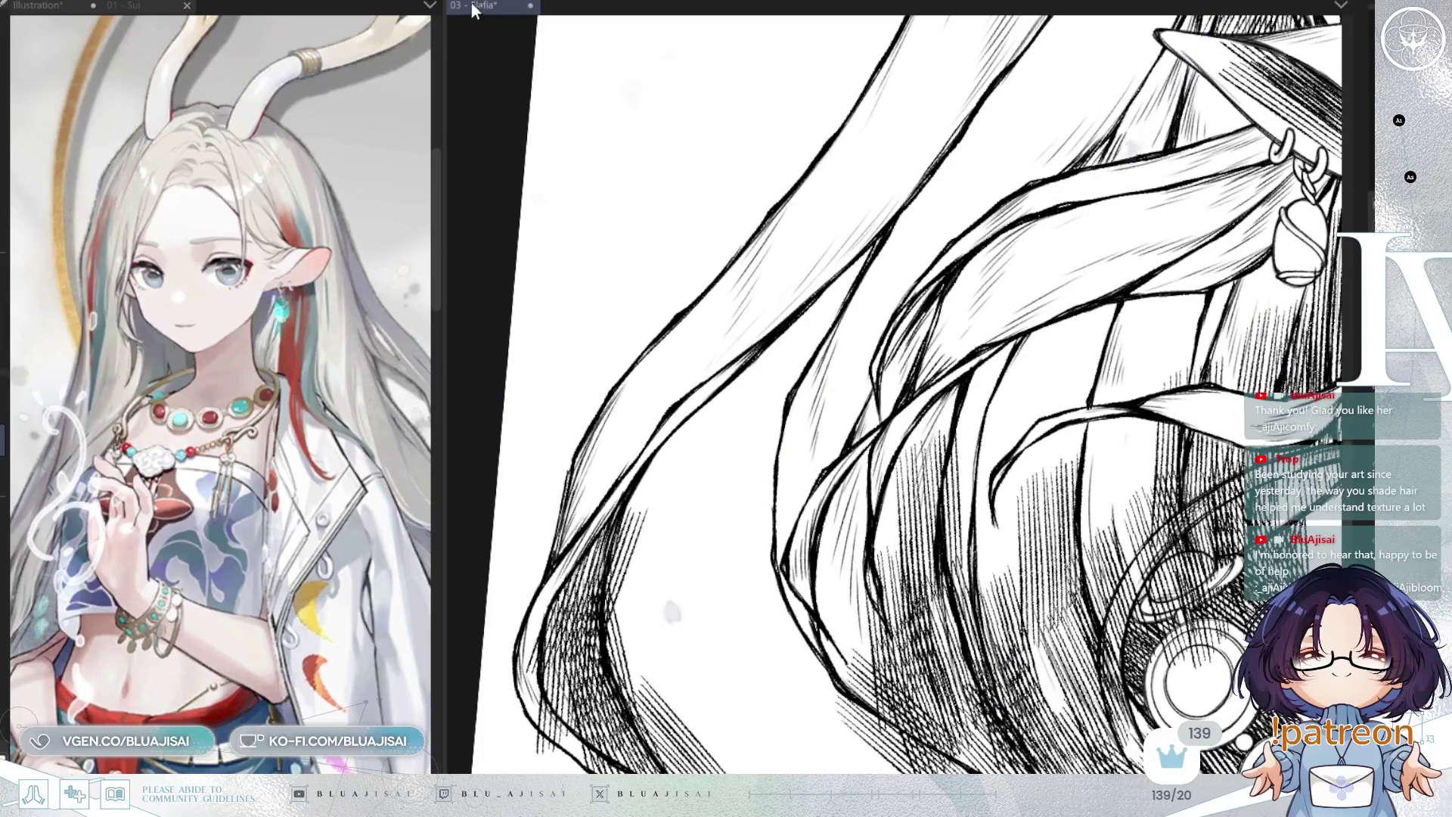
{"action": "left_click_drag", "start_coordinate": [421, 17], "coordinate": [416, 9]}
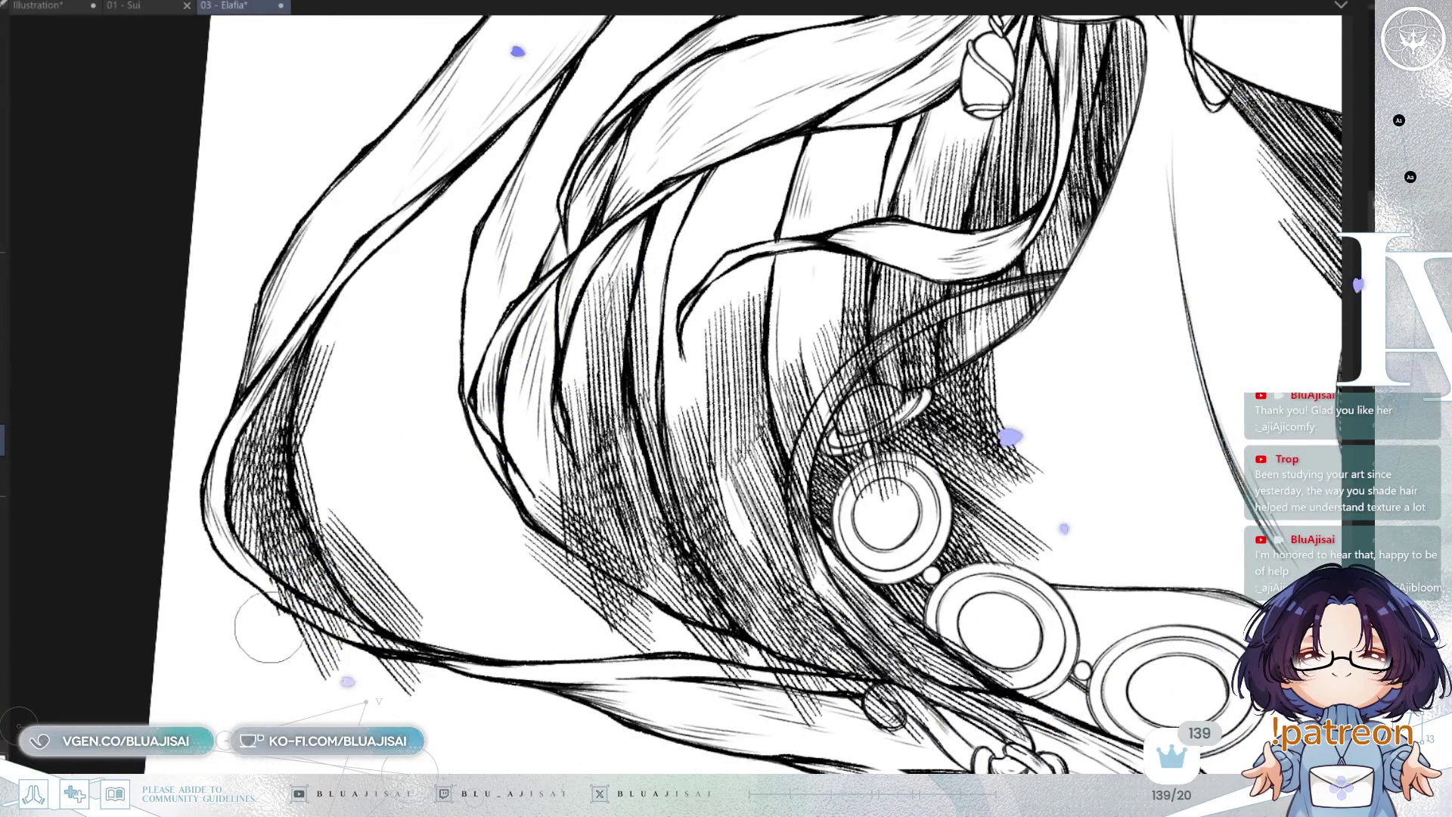
{"action": "left_click_drag", "start_coordinate": [314, 500], "coordinate": [321, 342]}
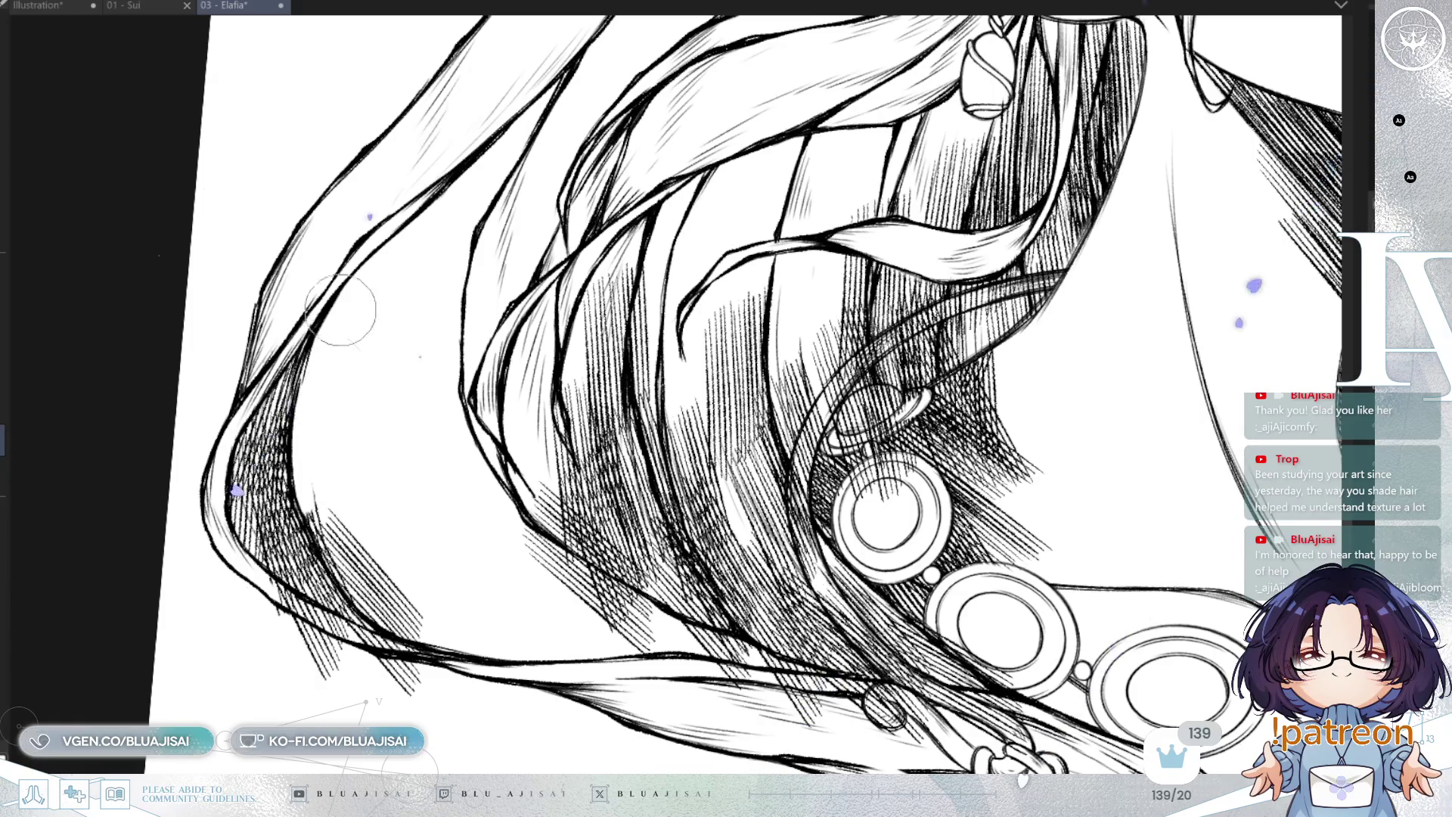
{"action": "key", "text": "h"}
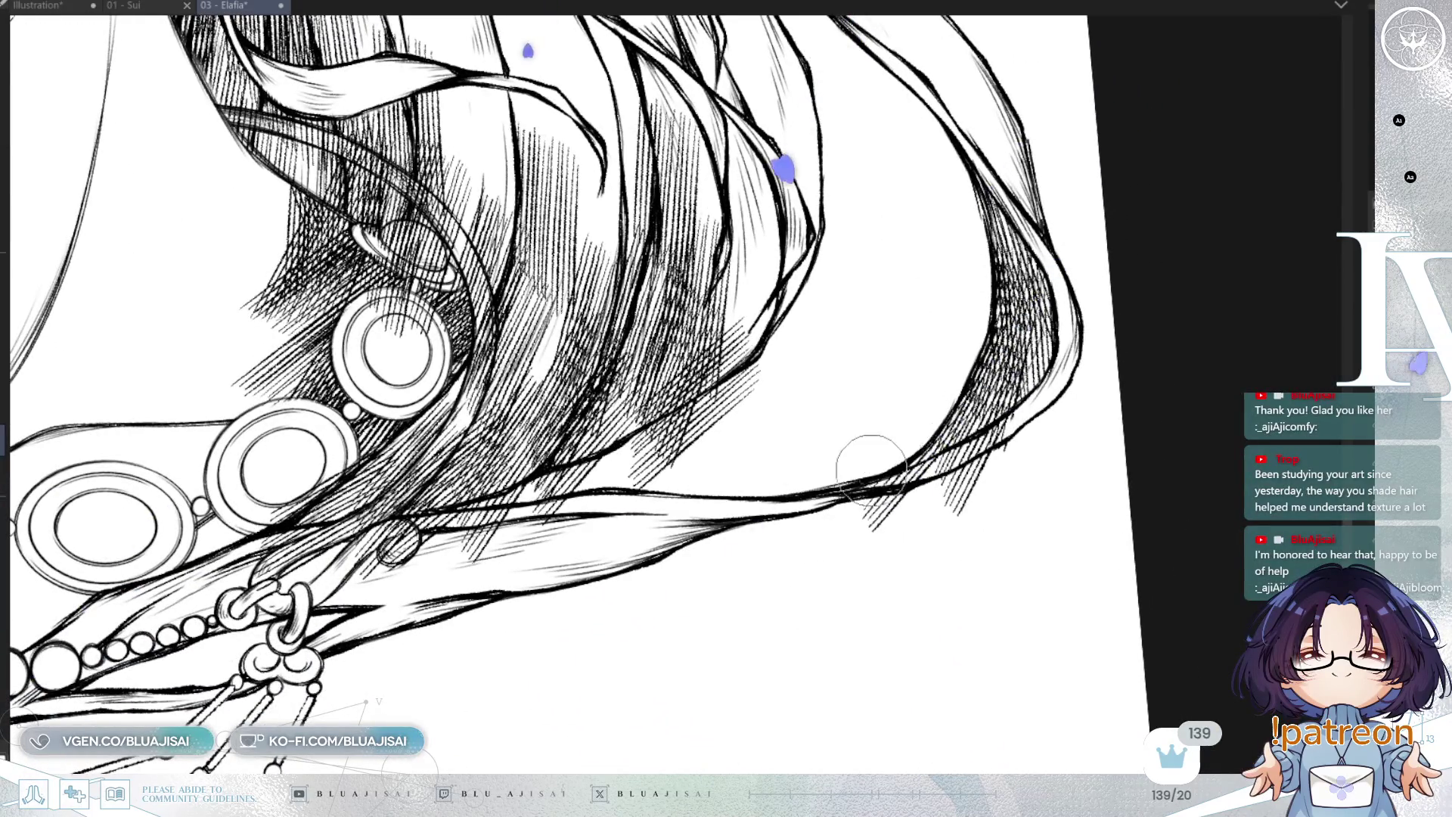
{"action": "mouse_move", "coordinate": [1021, 424]}
{"action": "left_mouse_down"}
{"action": "mouse_move", "coordinate": [1006, 454]}
{"action": "mouse_move", "coordinate": [869, 522]}
{"action": "mouse_move", "coordinate": [947, 561]}
{"action": "left_mouse_up"}
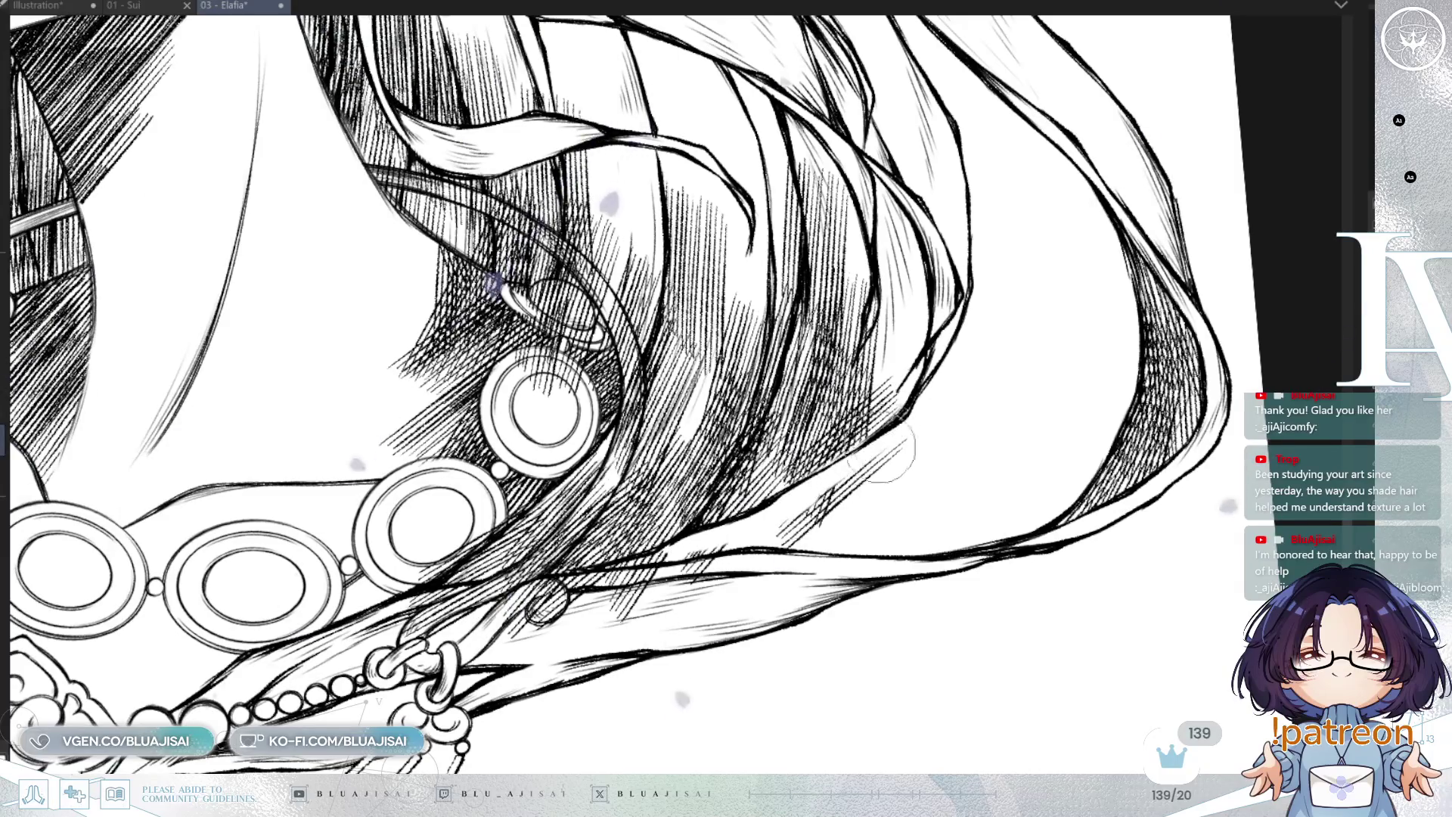
Draw a hook-shaped line beside the earring
{"action": "left_click_drag", "start_coordinate": [923, 421], "coordinate": [817, 378]}
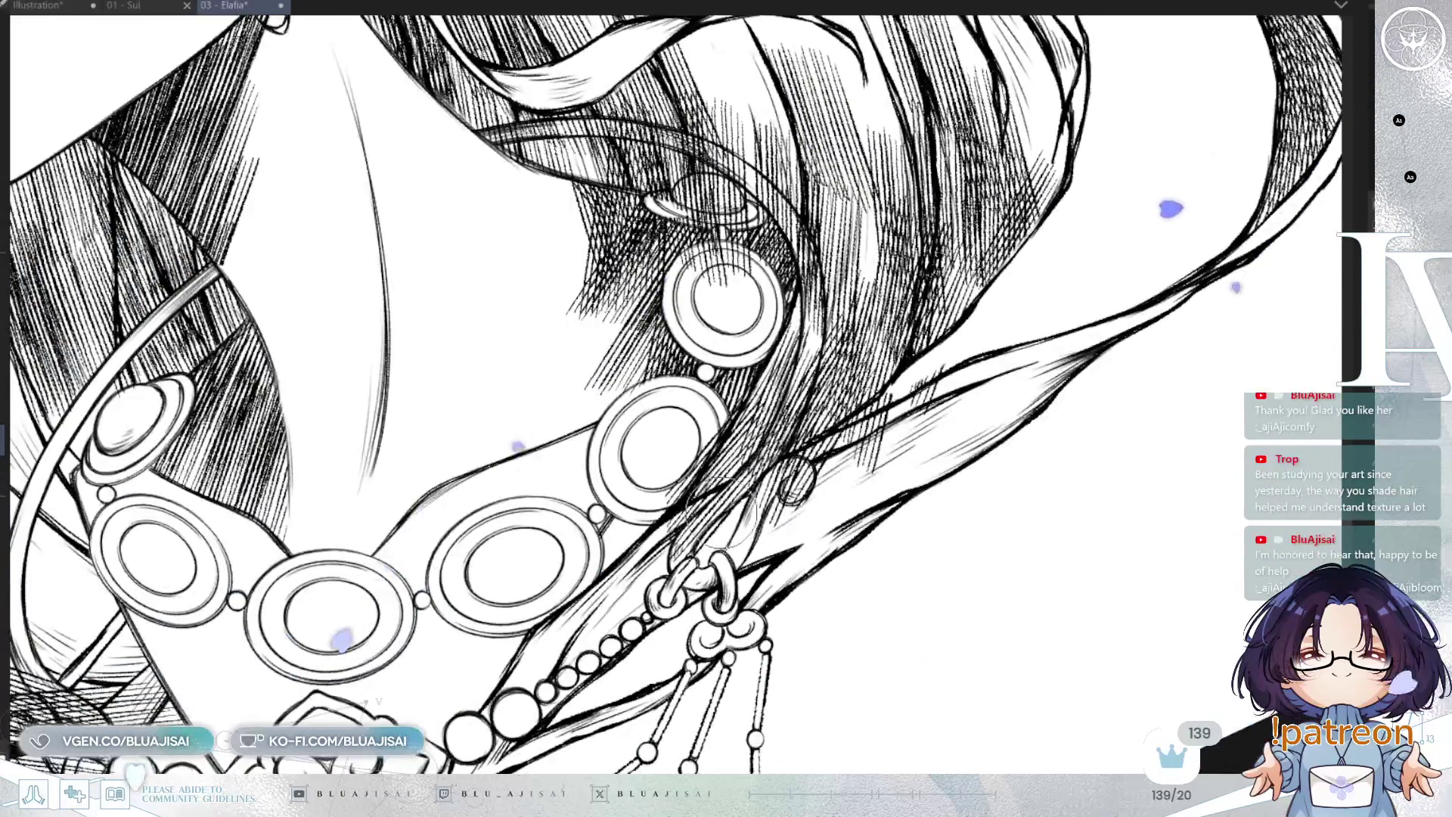
{"action": "left_click_drag", "start_coordinate": [685, 556], "coordinate": [809, 473]}
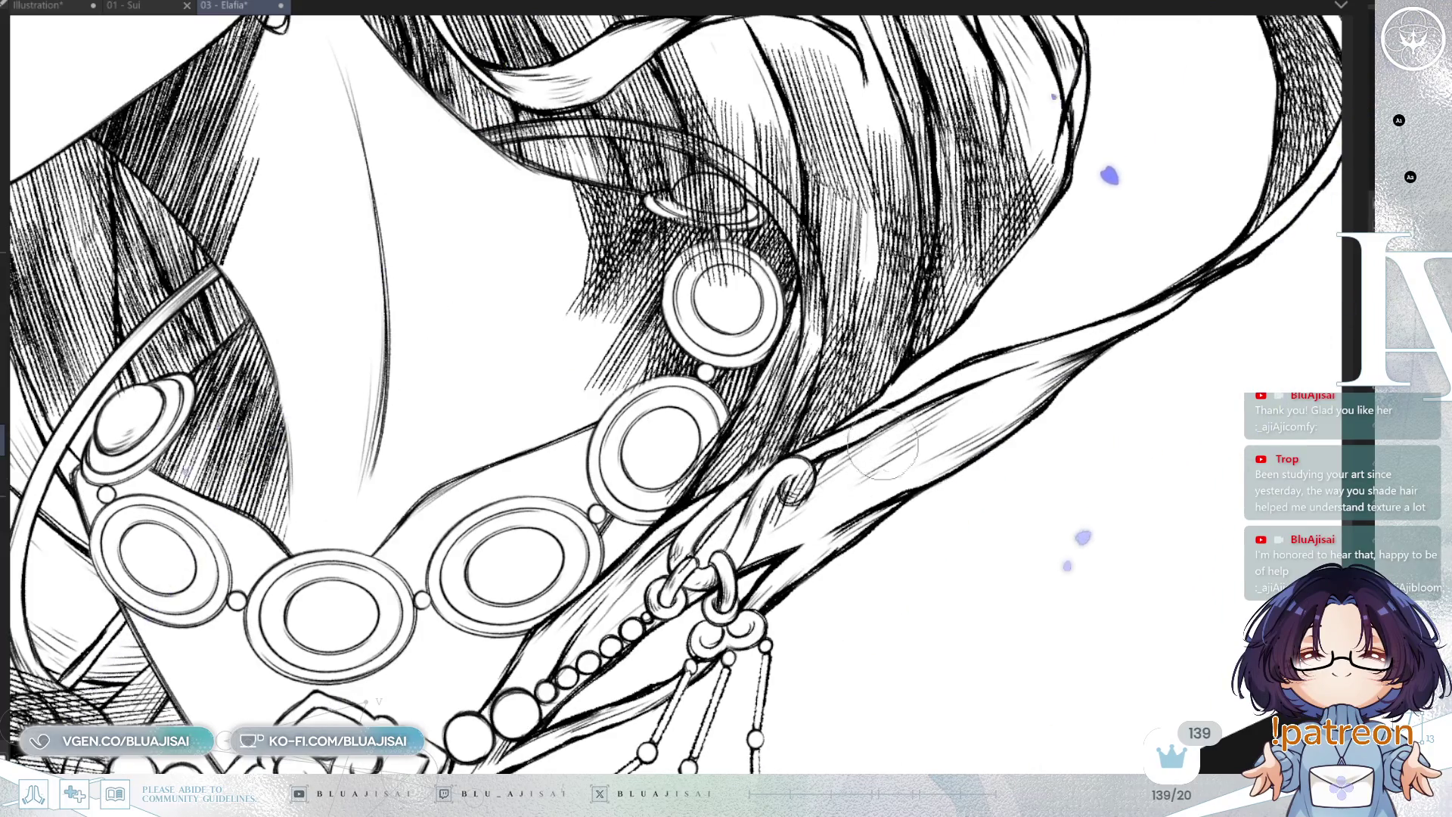
{"action": "left_click_drag", "start_coordinate": [815, 471], "coordinate": [632, 488]}
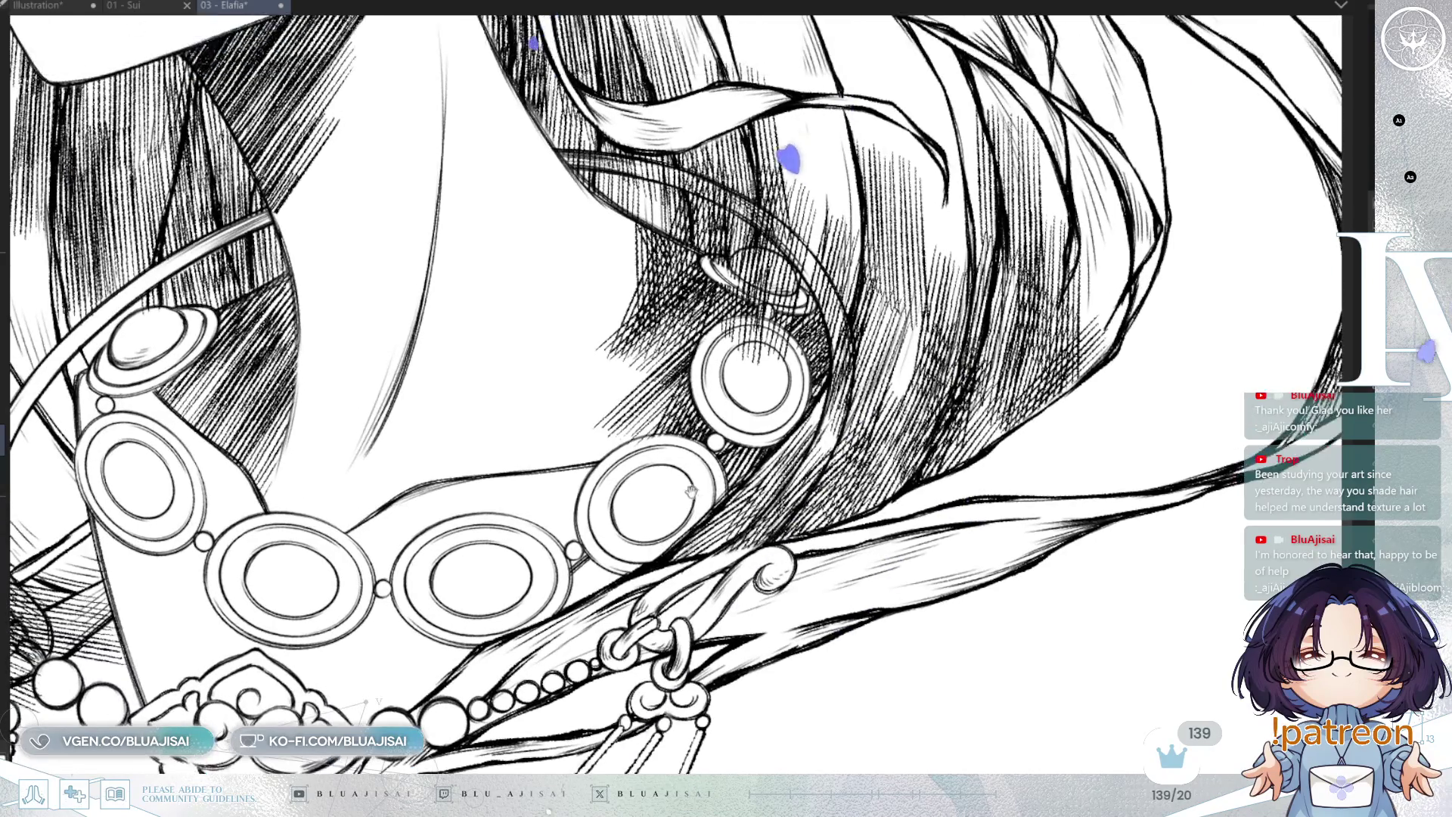
{"action": "mouse_move", "coordinate": [696, 439]}
{"action": "left_mouse_down"}
{"action": "mouse_move", "coordinate": [831, 368]}
{"action": "mouse_move", "coordinate": [749, 344]}
{"action": "mouse_move", "coordinate": [801, 374]}
{"action": "left_mouse_up"}
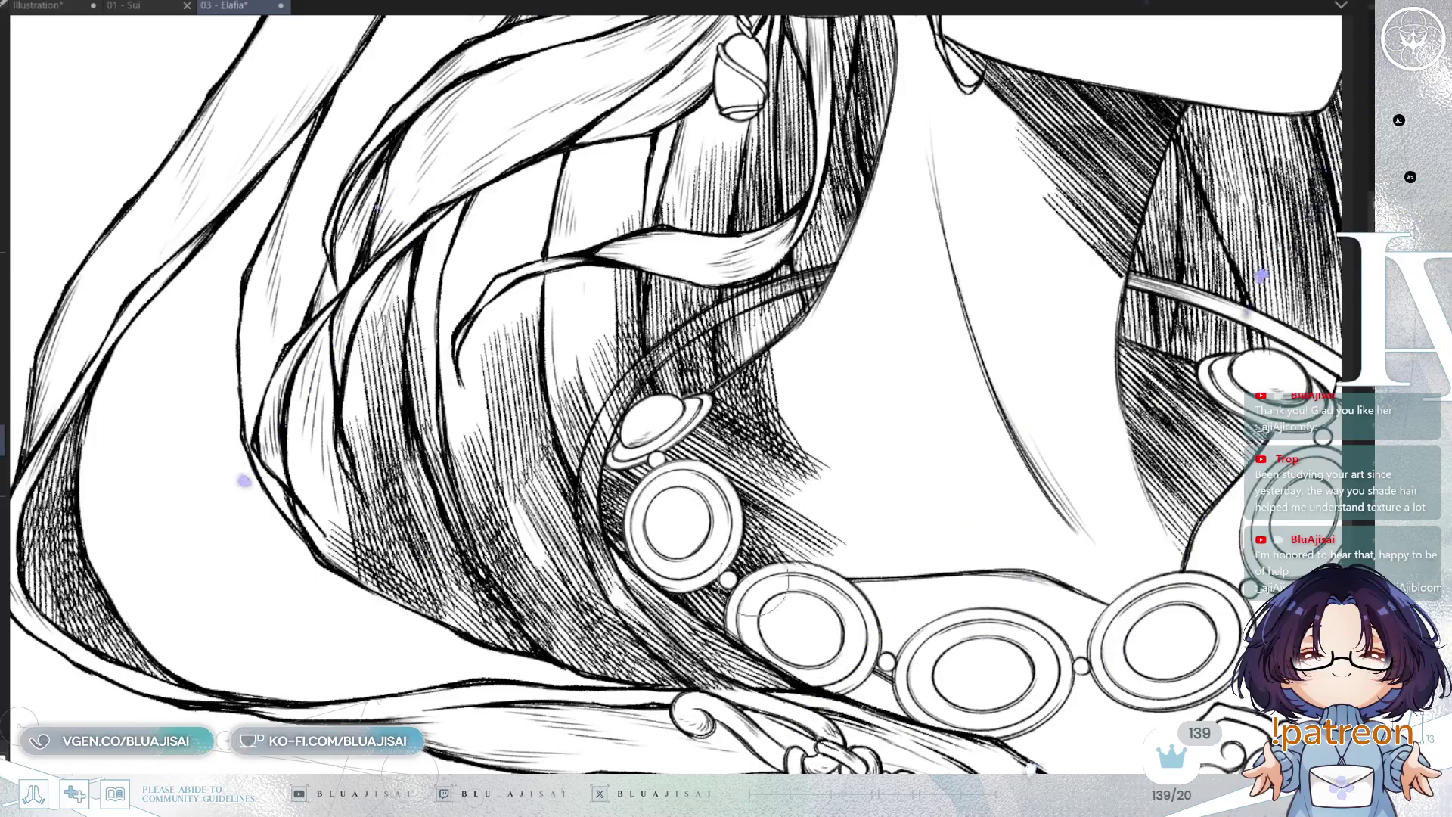
Paint white over hatching along the bead chain's edge and inside the hair band
{"action": "left_click_drag", "start_coordinate": [807, 590], "coordinate": [847, 575]}
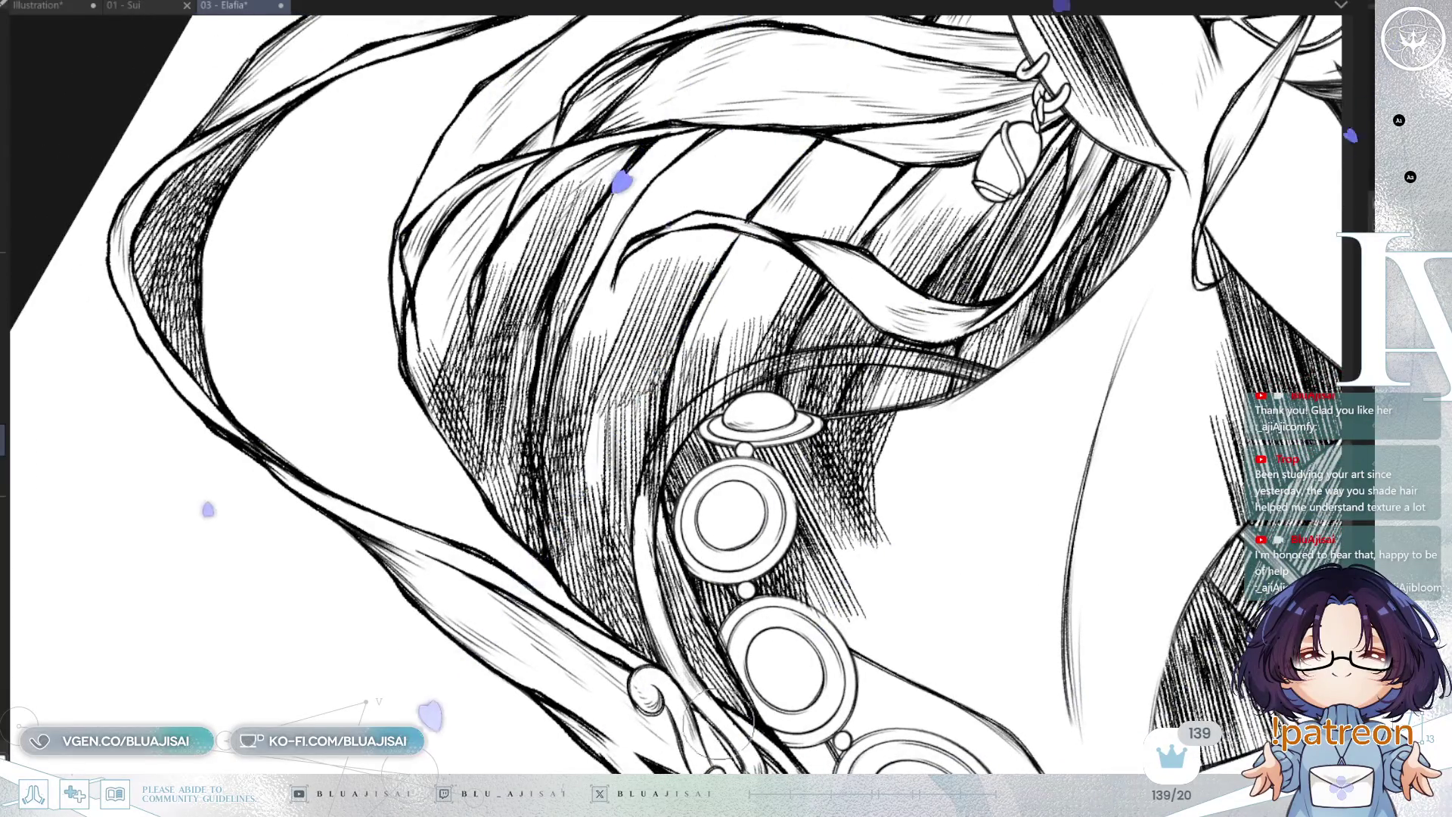
{"action": "mouse_move", "coordinate": [643, 499]}
{"action": "left_mouse_down"}
{"action": "mouse_move", "coordinate": [680, 409]}
{"action": "mouse_move", "coordinate": [738, 401]}
{"action": "mouse_move", "coordinate": [828, 299]}
{"action": "mouse_move", "coordinate": [946, 265]}
{"action": "left_mouse_up"}
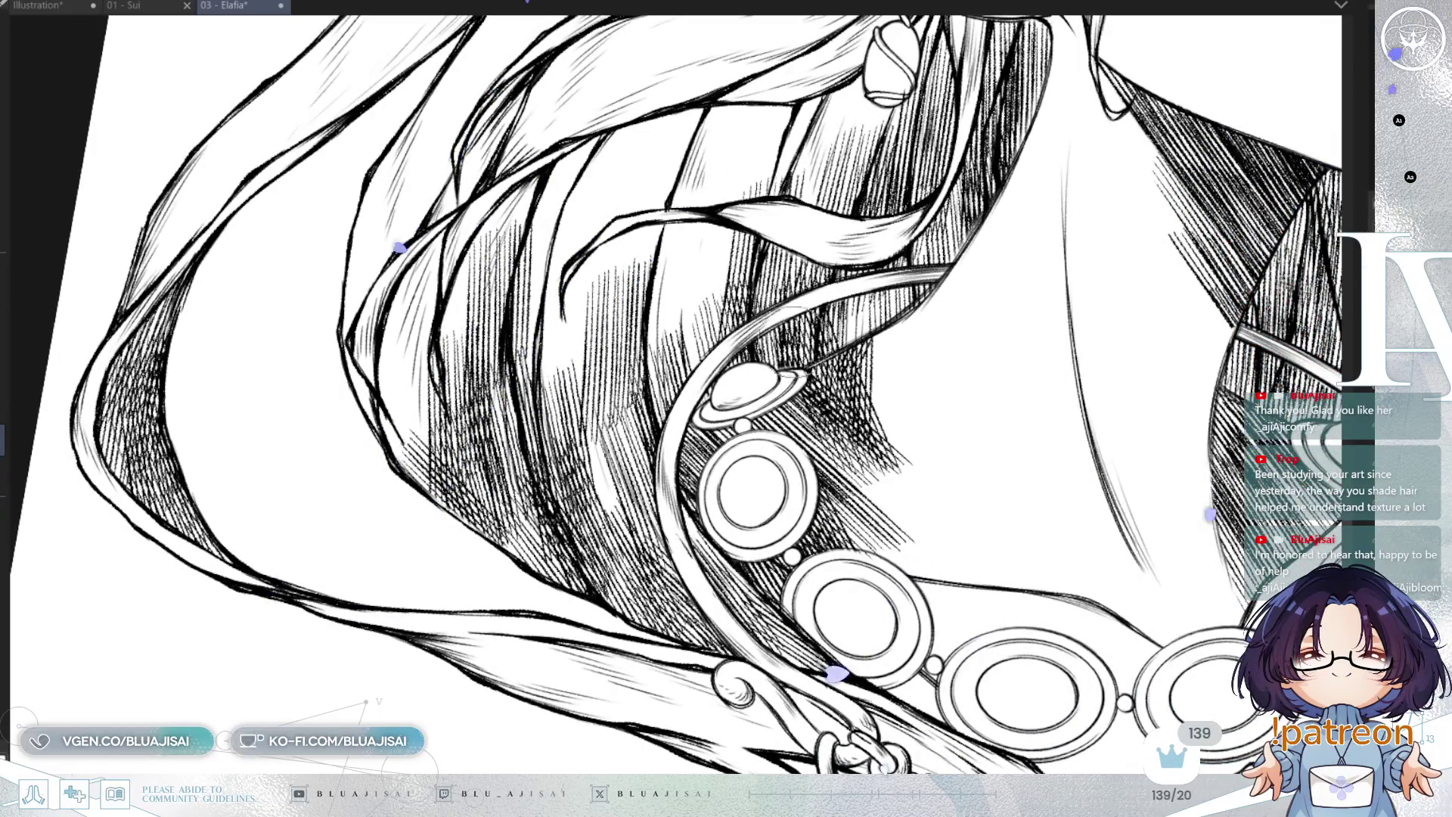
{"action": "scroll", "coordinate": [829, 227], "scroll_direction": "up", "scroll_amount": 3}
{"action": "left_click_drag", "start_coordinate": [897, 389], "coordinate": [938, 392]}
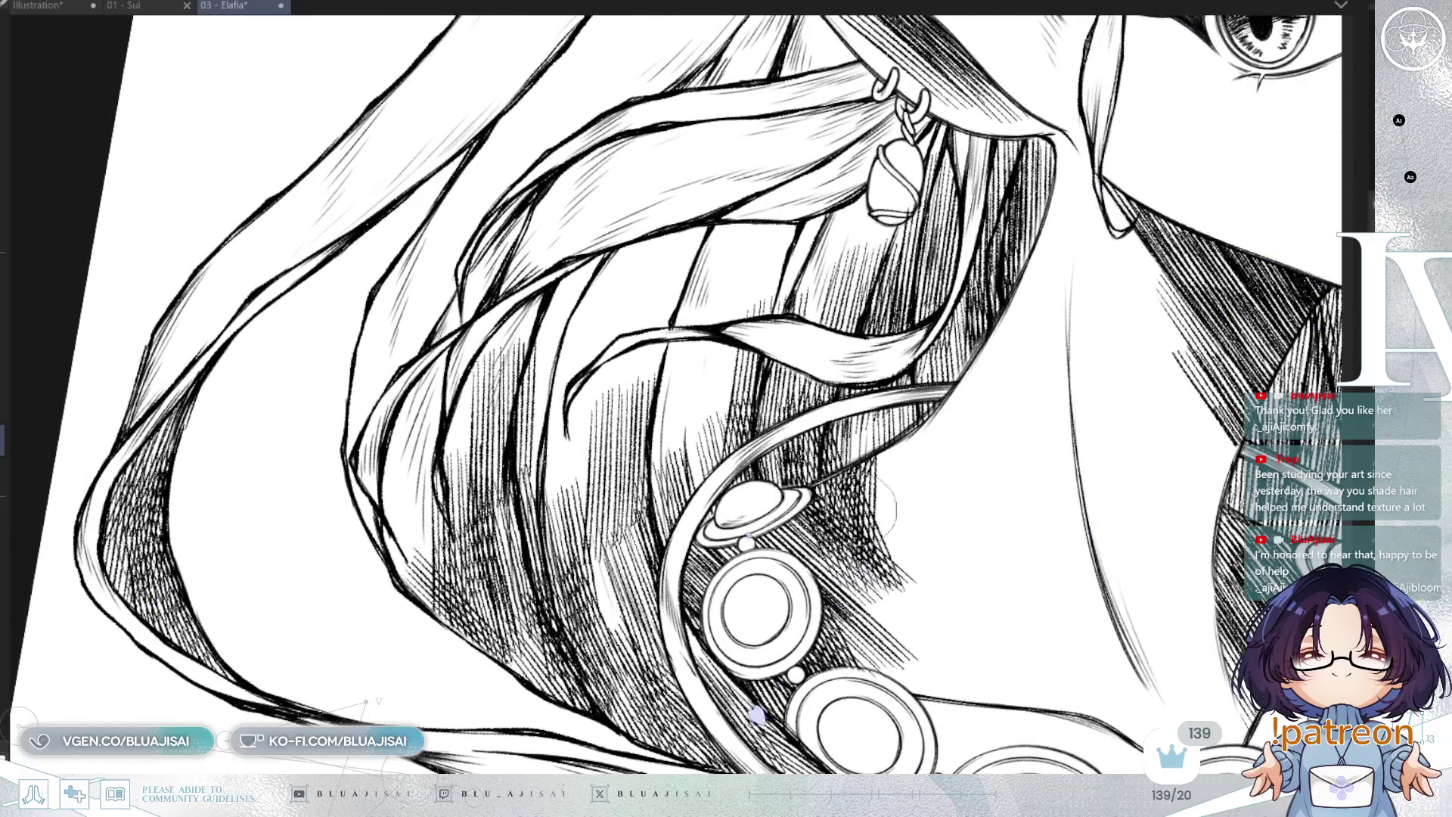
{"action": "left_click_drag", "start_coordinate": [958, 426], "coordinate": [457, 563]}
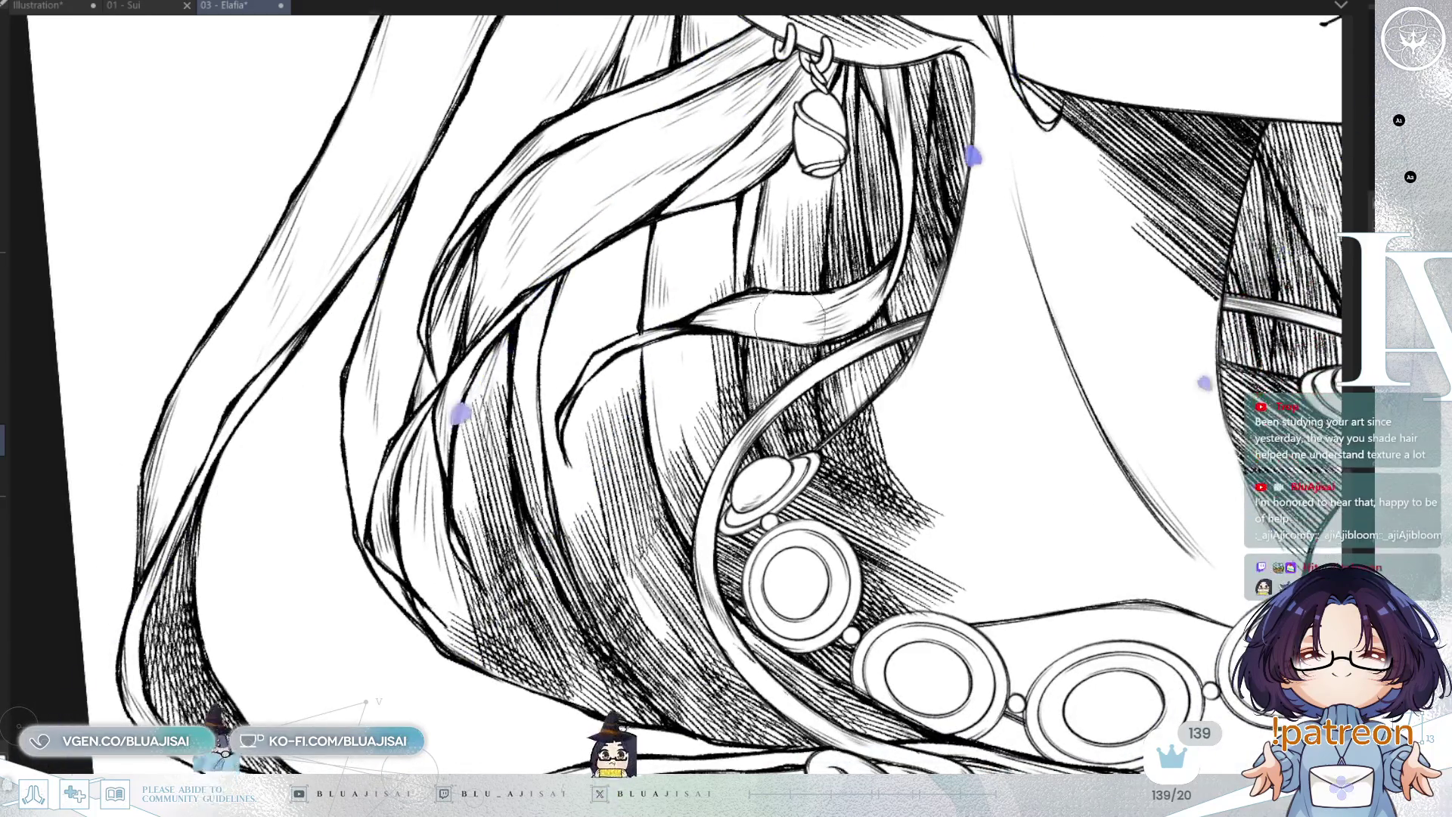
{"action": "scroll", "coordinate": [1050, 301], "scroll_direction": "down", "scroll_amount": 5}
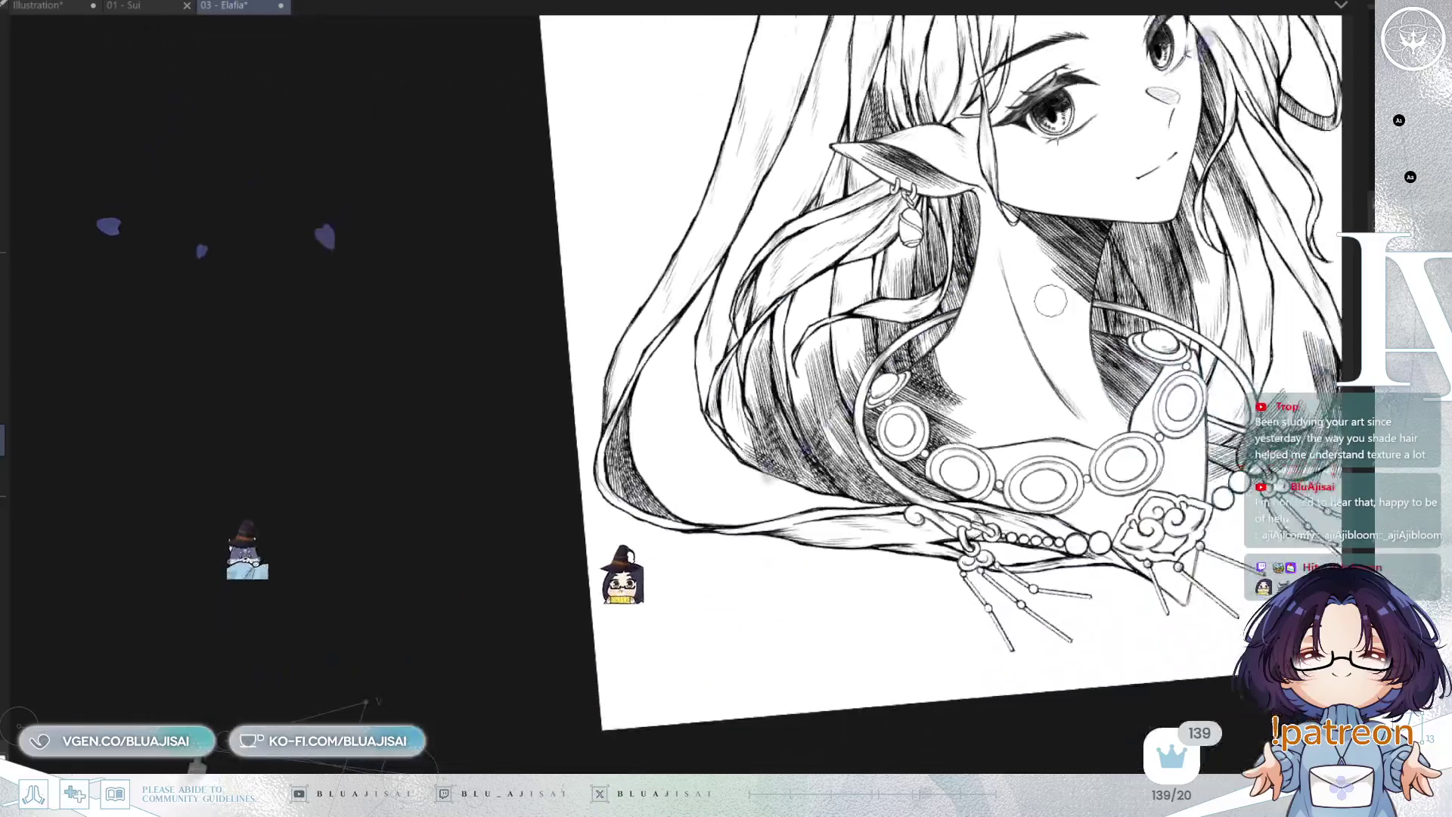
{"action": "left_click_drag", "start_coordinate": [1050, 301], "coordinate": [1193, 318]}
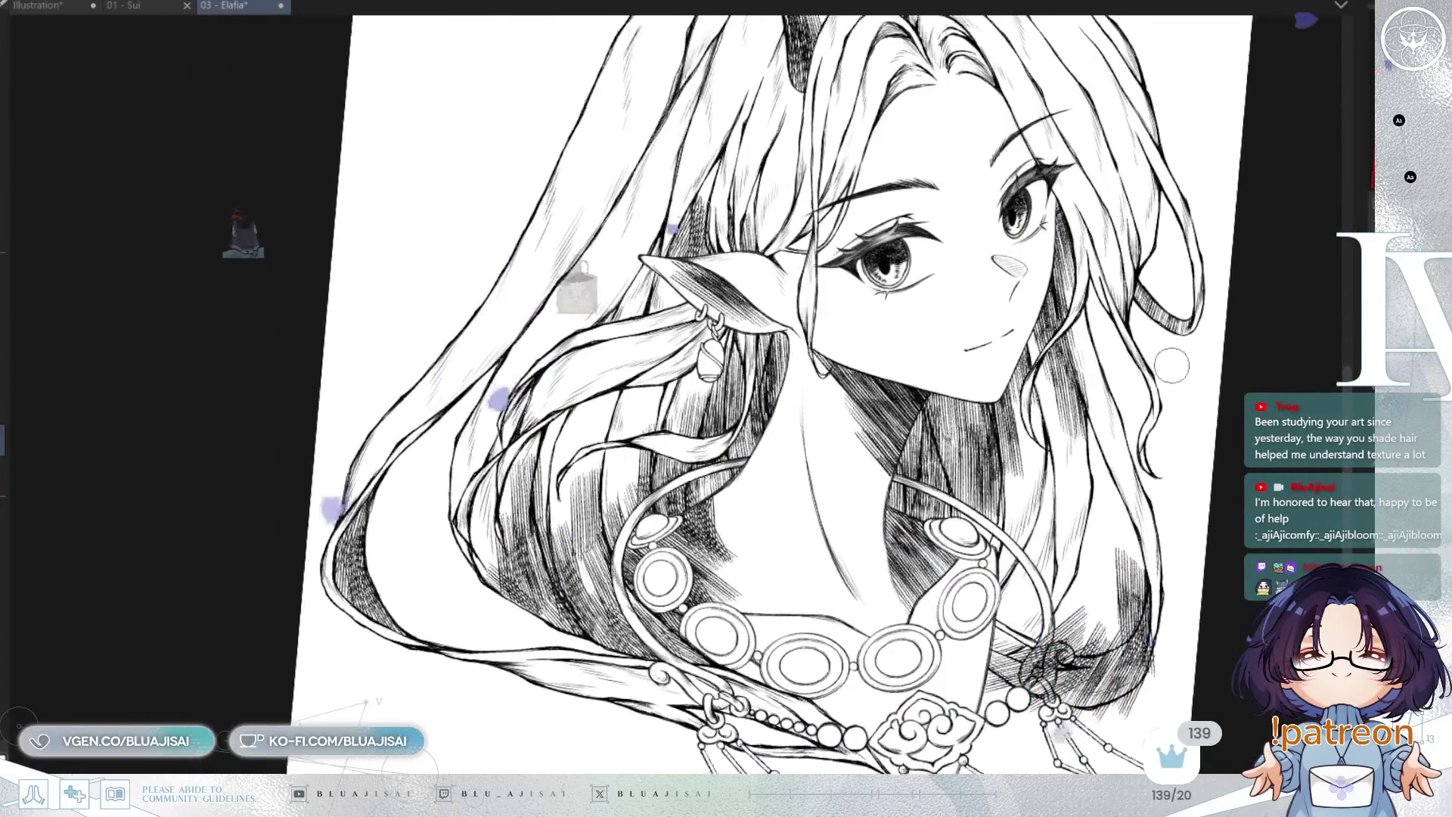
Redraw the knot swirl's curl and the thick curved strand down to the ring
{"action": "key", "text": "h"}
{"action": "scroll", "coordinate": [723, 529], "scroll_direction": "up", "scroll_amount": 5}
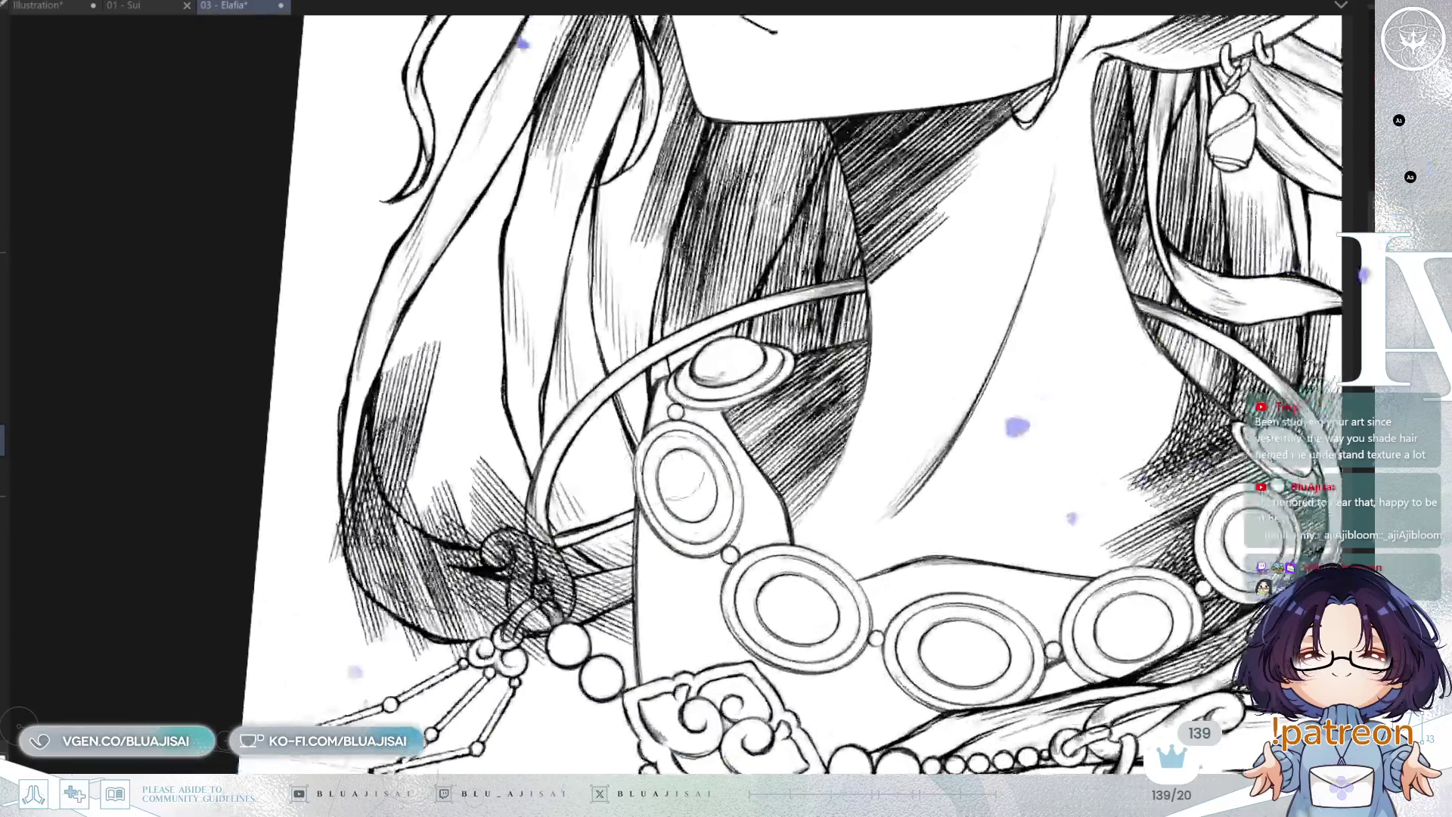
{"action": "scroll", "coordinate": [722, 454], "scroll_direction": "up", "scroll_amount": 3}
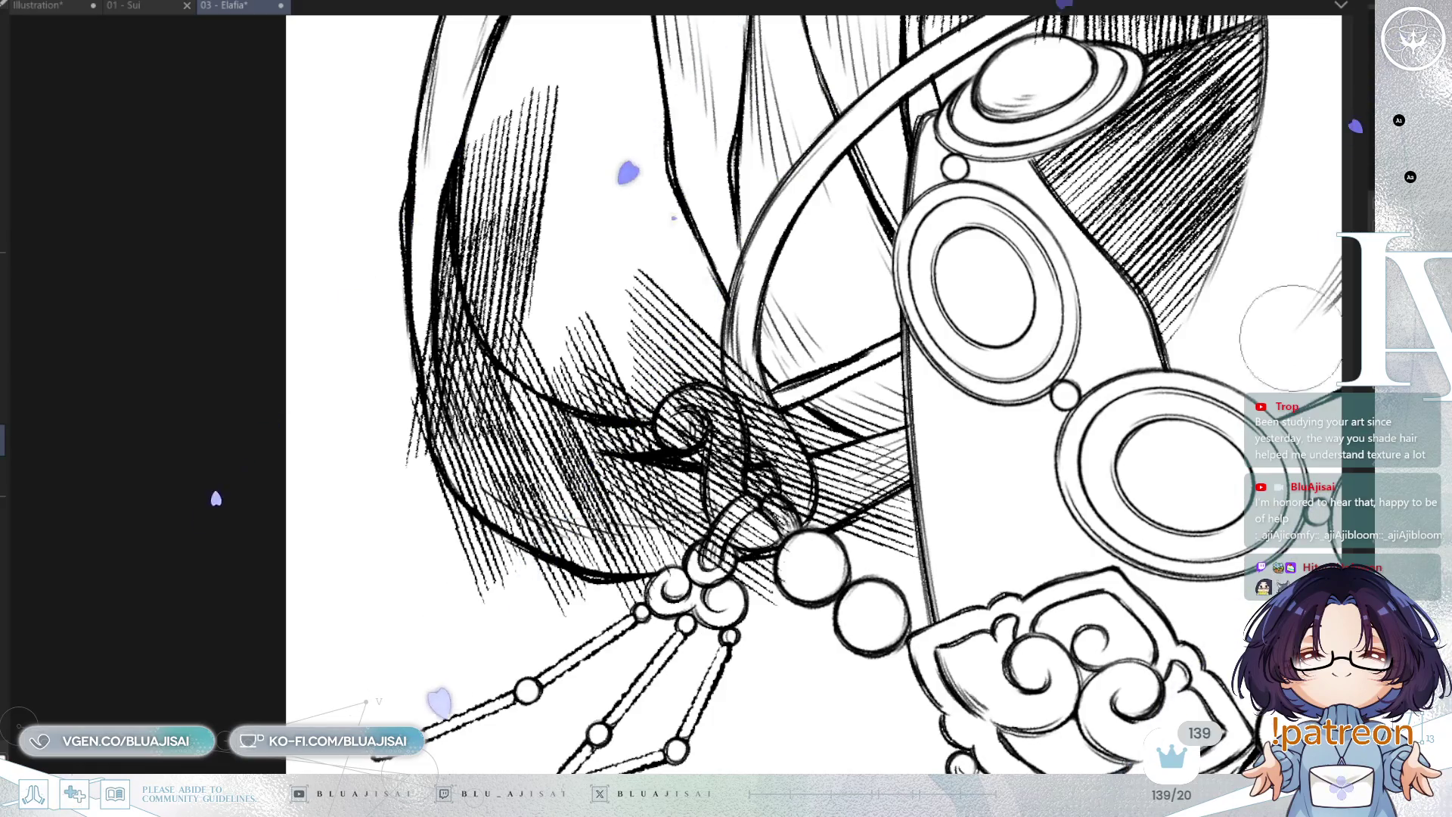
{"action": "key", "text": "ctrl+z"}
{"action": "mouse_move", "coordinate": [707, 397]}
{"action": "left_mouse_down"}
{"action": "mouse_move", "coordinate": [719, 488]}
{"action": "mouse_move", "coordinate": [798, 522]}
{"action": "left_mouse_up"}
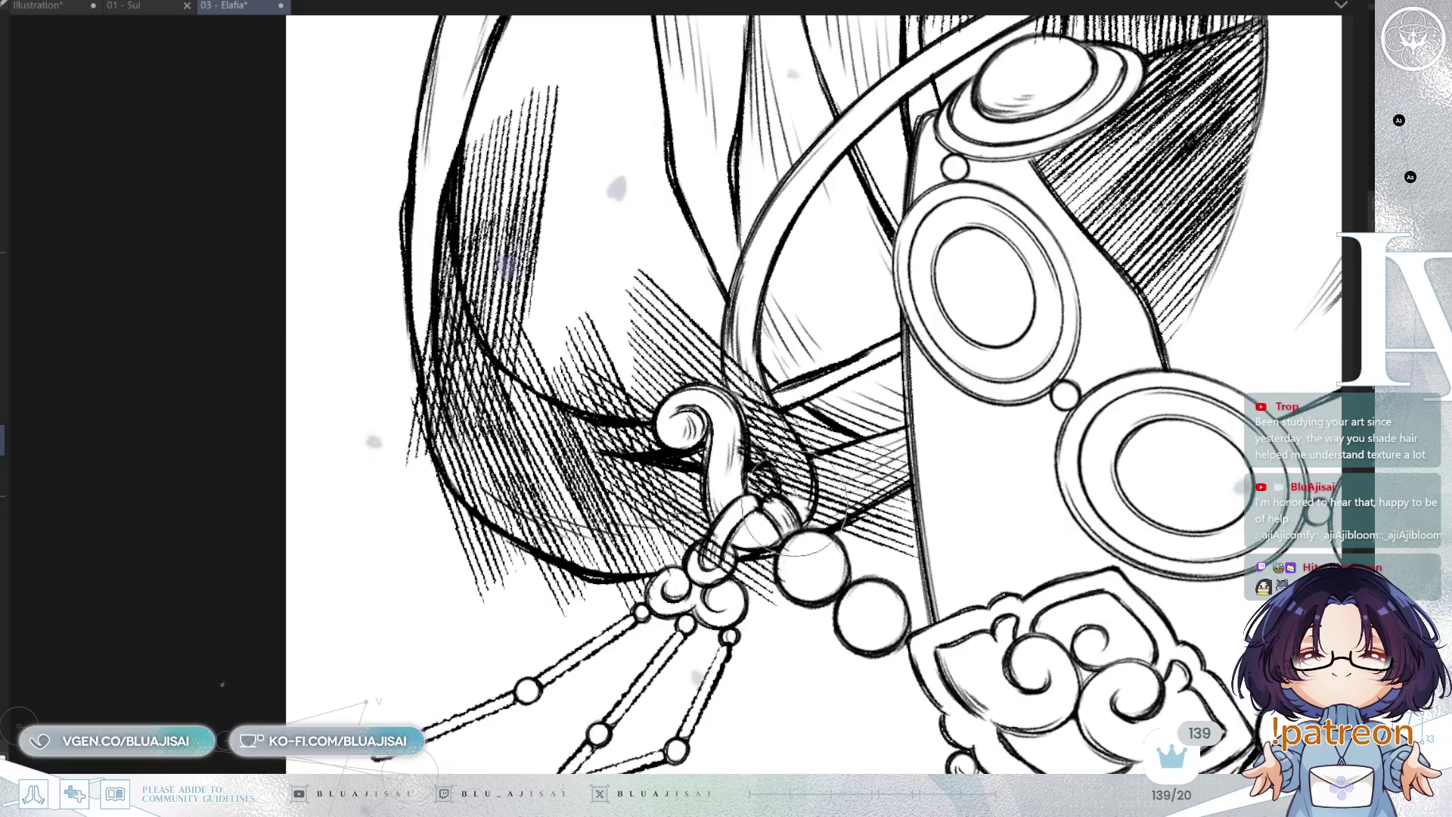
{"action": "left_click_drag", "start_coordinate": [730, 302], "coordinate": [813, 522]}
{"action": "left_click_drag", "start_coordinate": [745, 420], "coordinate": [787, 530]}
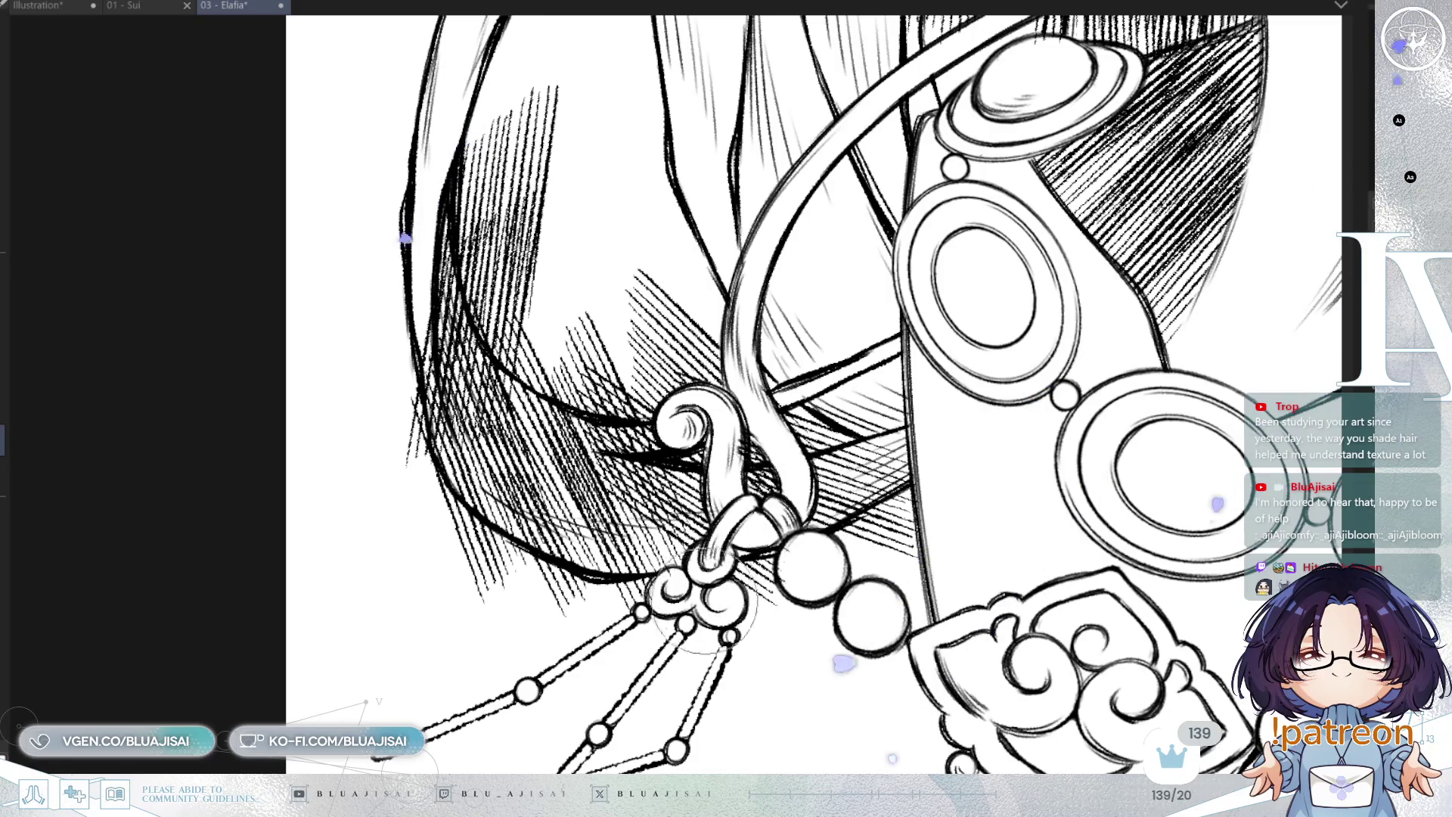
Erase stray hatching beside the top bead and the ornament curl
{"action": "mouse_move", "coordinate": [848, 531]}
{"action": "left_mouse_down"}
{"action": "mouse_move", "coordinate": [938, 499]}
{"action": "mouse_move", "coordinate": [948, 531]}
{"action": "left_mouse_up"}
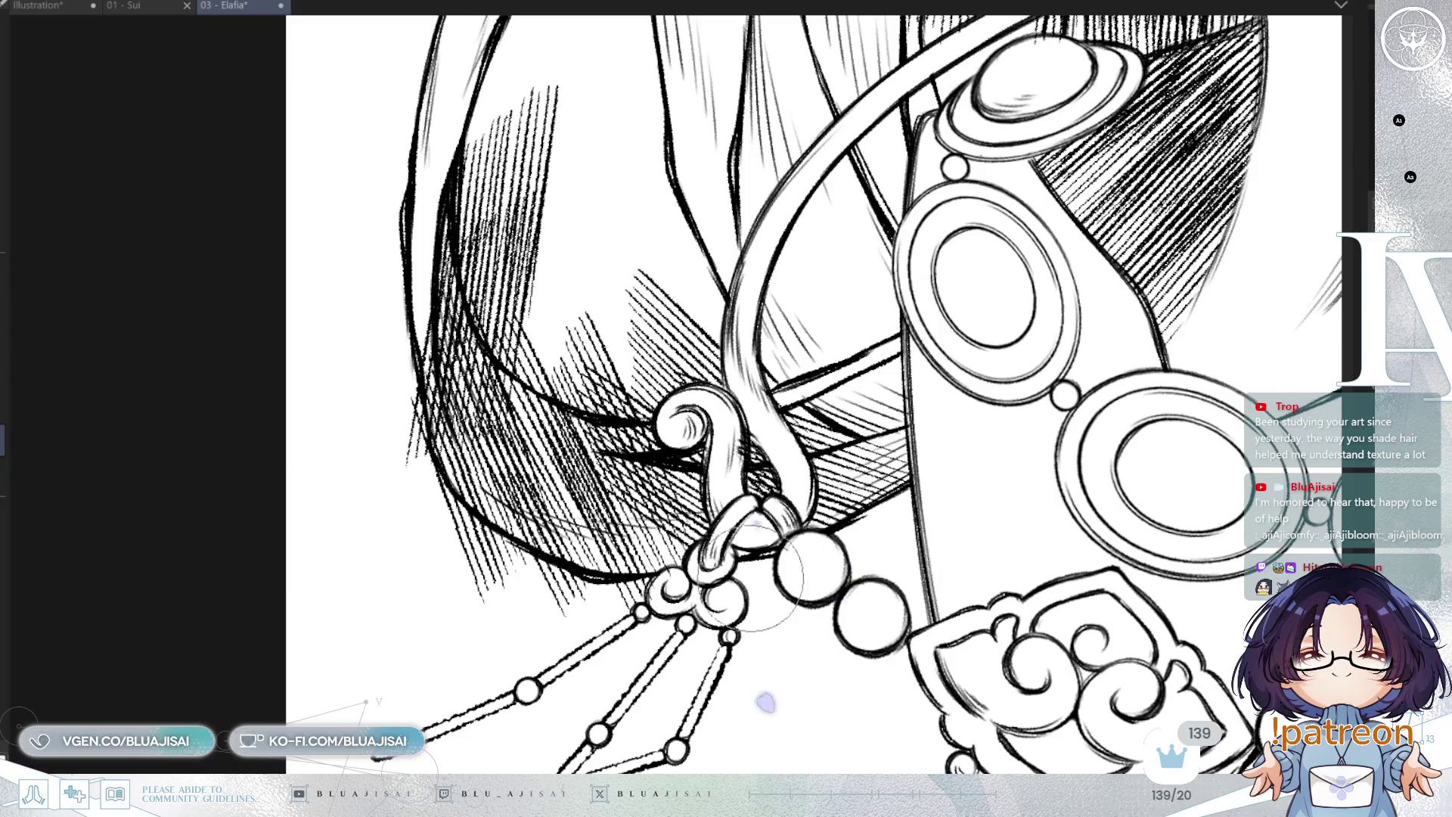
{"action": "left_click_drag", "start_coordinate": [765, 576], "coordinate": [423, 258]}
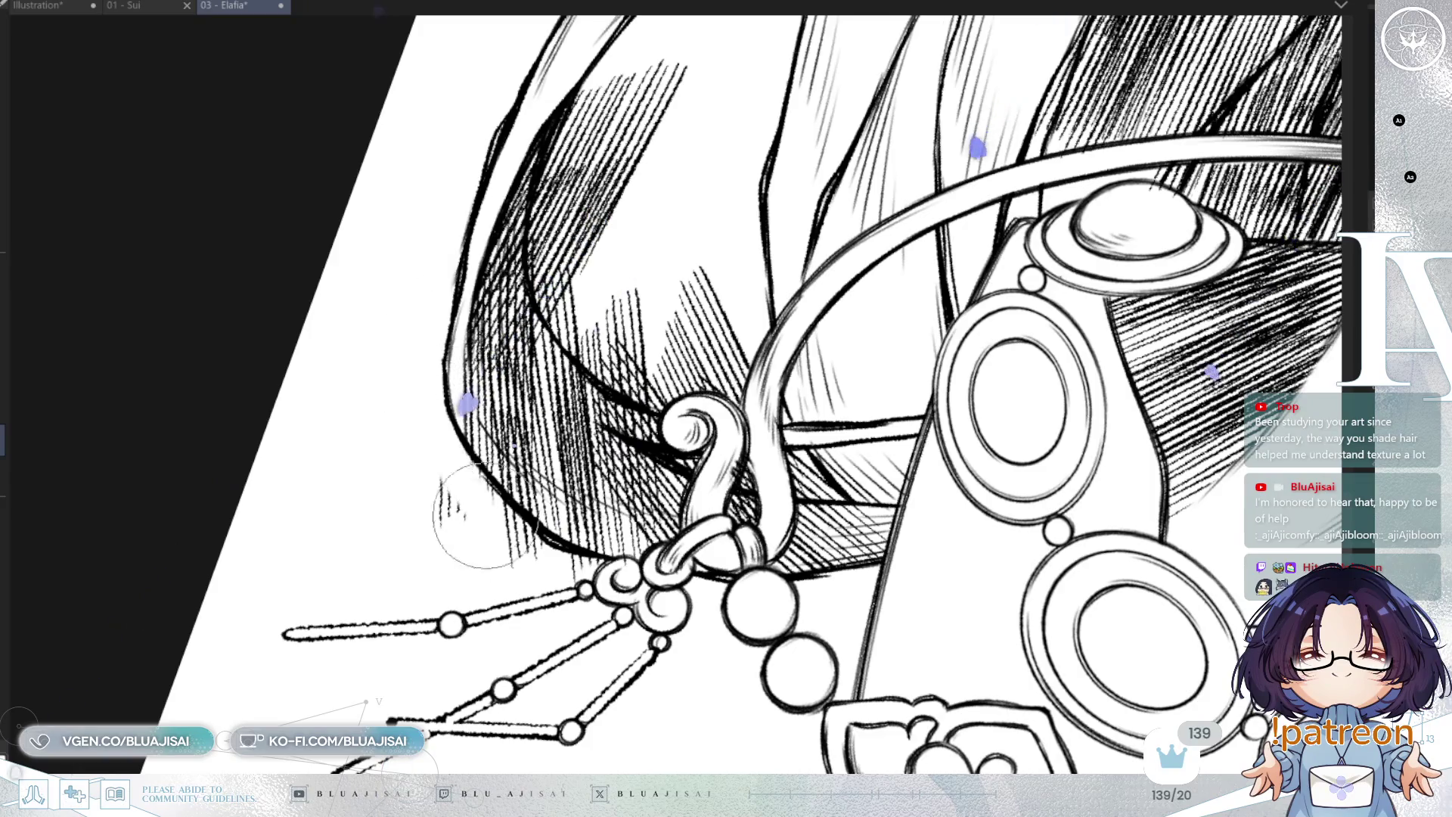
{"action": "left_click_drag", "start_coordinate": [464, 503], "coordinate": [469, 485]}
{"action": "key", "text": "ctrl+z"}
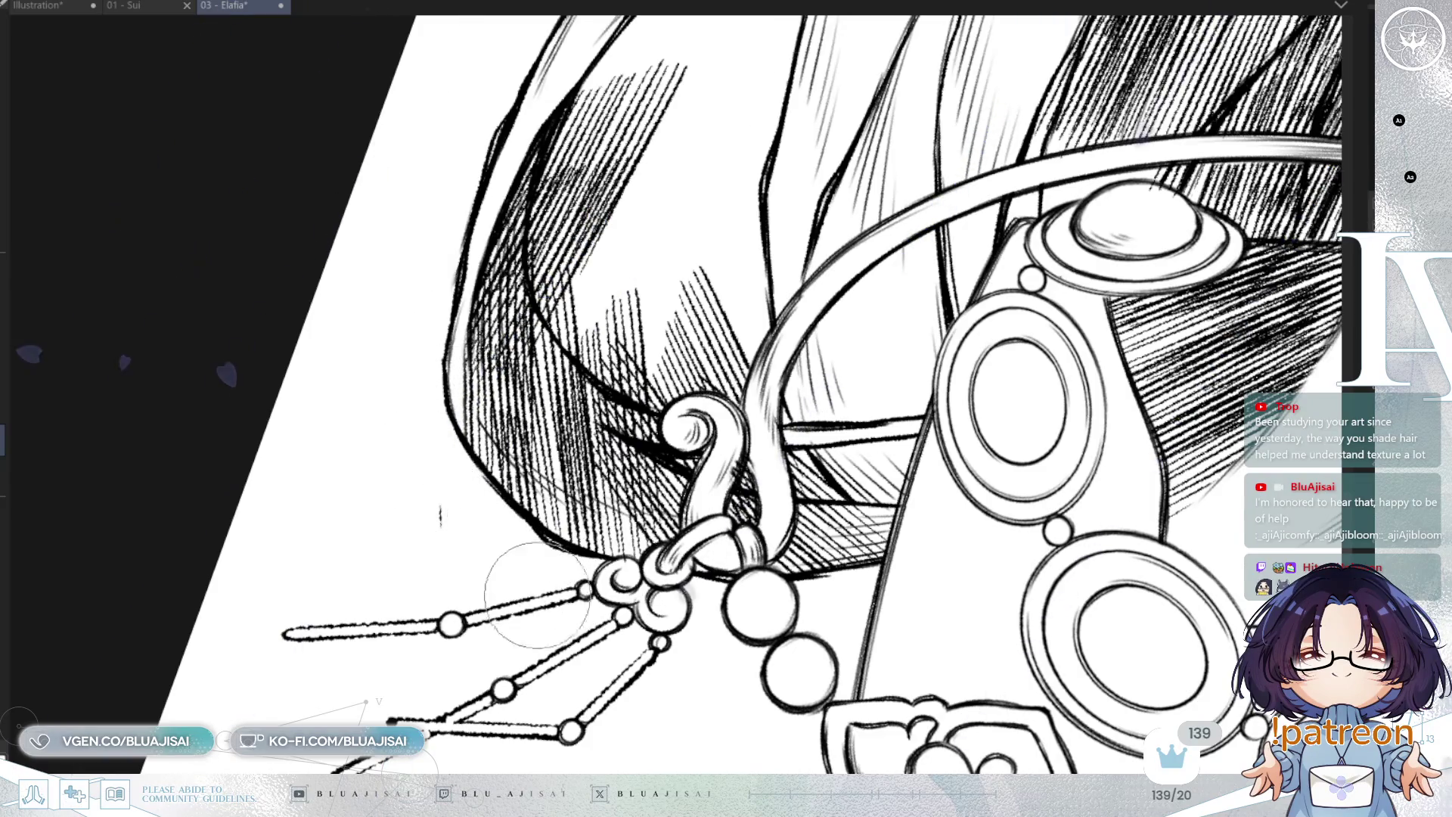
{"action": "left_click_drag", "start_coordinate": [556, 213], "coordinate": [556, 418]}
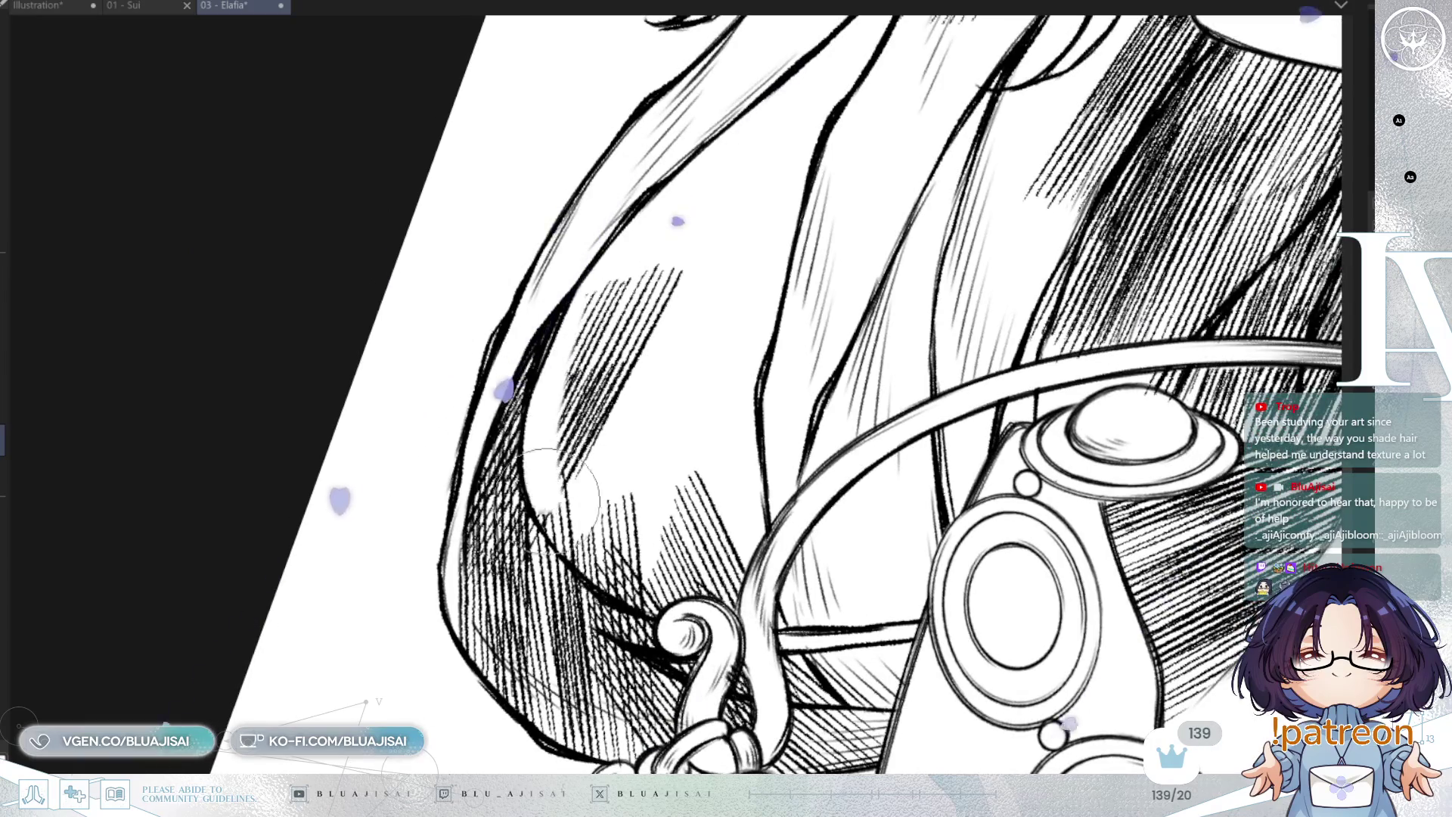
{"action": "key", "text": "ctrl+z"}
{"action": "key", "text": "ctrl+z"}
{"action": "key", "text": "ctrl+z"}
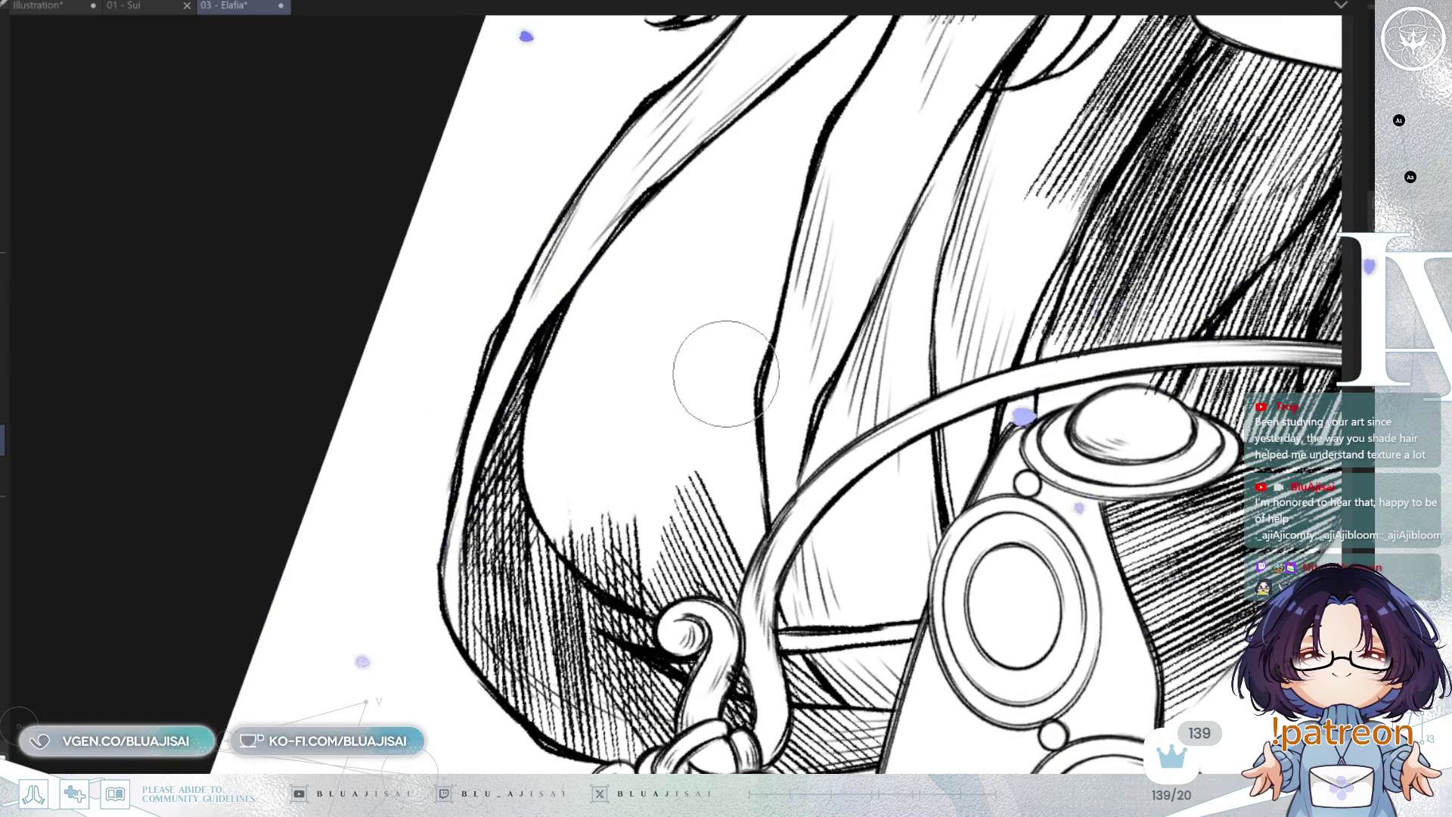
{"action": "key", "text": "h"}
{"action": "left_click_drag", "start_coordinate": [987, 493], "coordinate": [900, 503]}
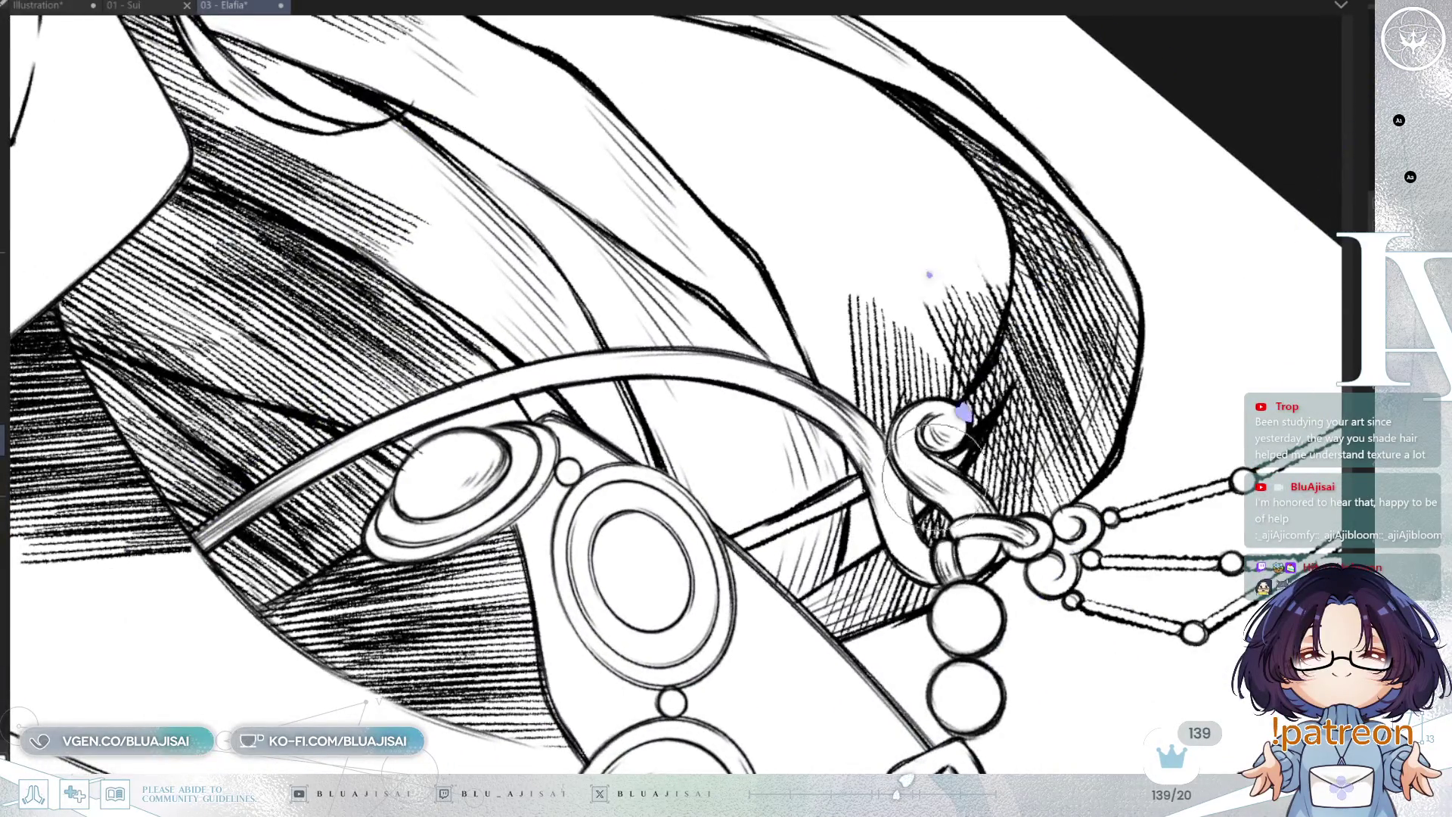
{"action": "mouse_move", "coordinate": [829, 475]}
{"action": "left_mouse_down"}
{"action": "mouse_move", "coordinate": [908, 416]}
{"action": "mouse_move", "coordinate": [968, 326]}
{"action": "mouse_move", "coordinate": [953, 317]}
{"action": "mouse_move", "coordinate": [889, 378]}
{"action": "mouse_move", "coordinate": [850, 334]}
{"action": "left_mouse_up"}
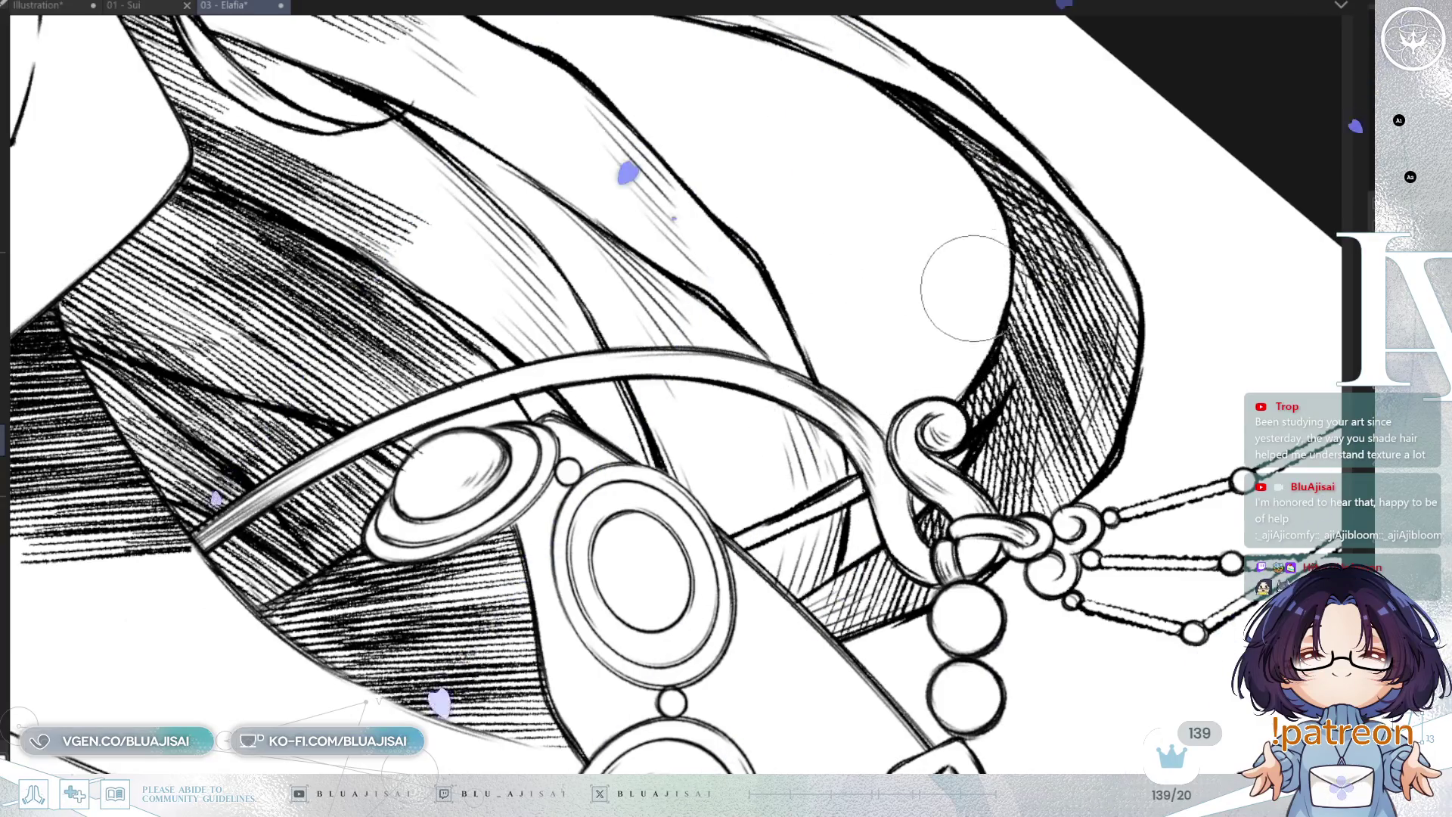
{"action": "scroll", "coordinate": [955, 302], "scroll_direction": "down", "scroll_amount": 3}
{"action": "key", "text": "minus"}
{"action": "key", "text": "minus"}
{"action": "key", "text": "minus"}
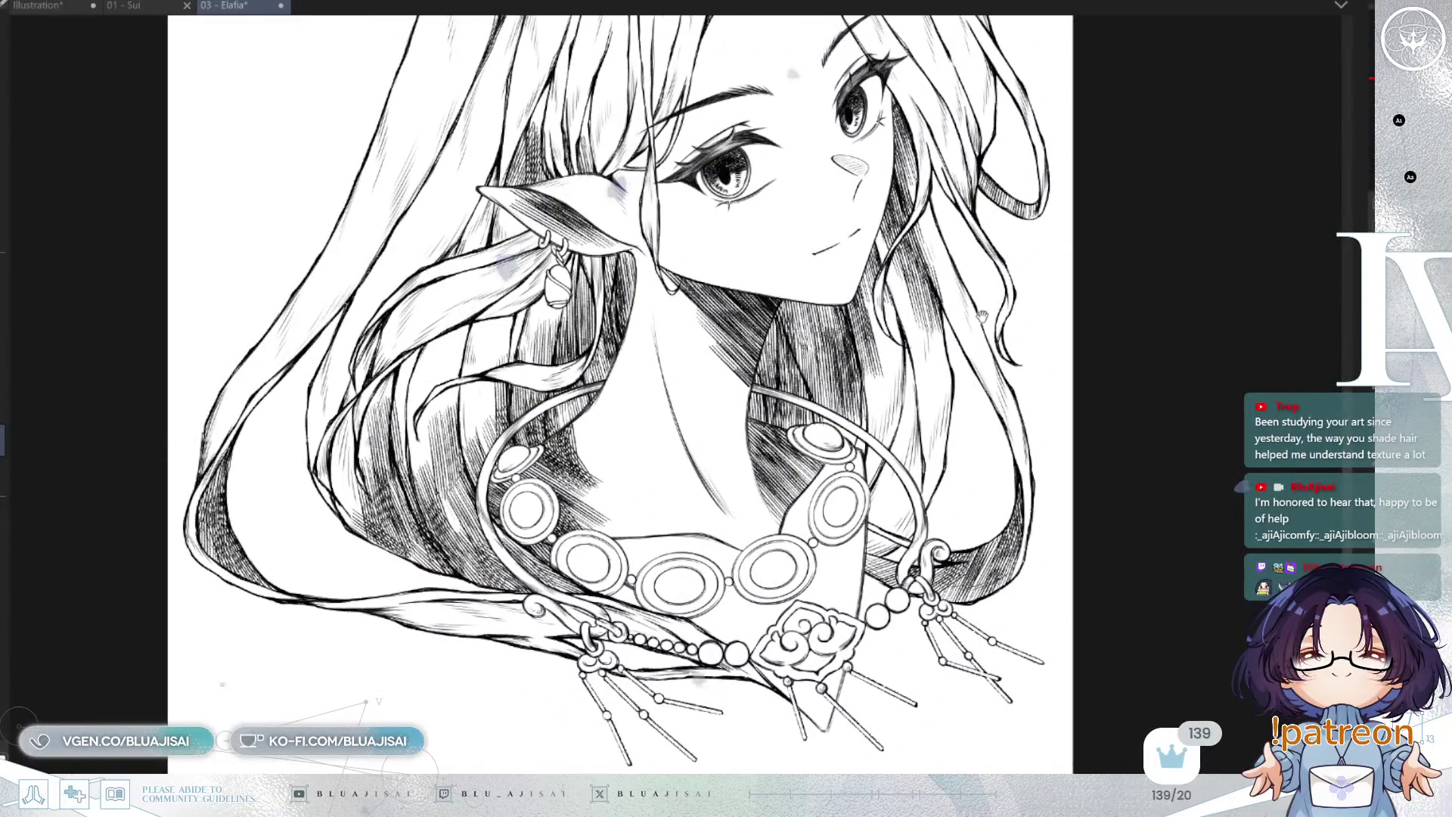
{"action": "key", "text": "minus"}
{"action": "key", "text": "minus"}
{"action": "key", "text": "minus"}
{"action": "key", "text": "h"}
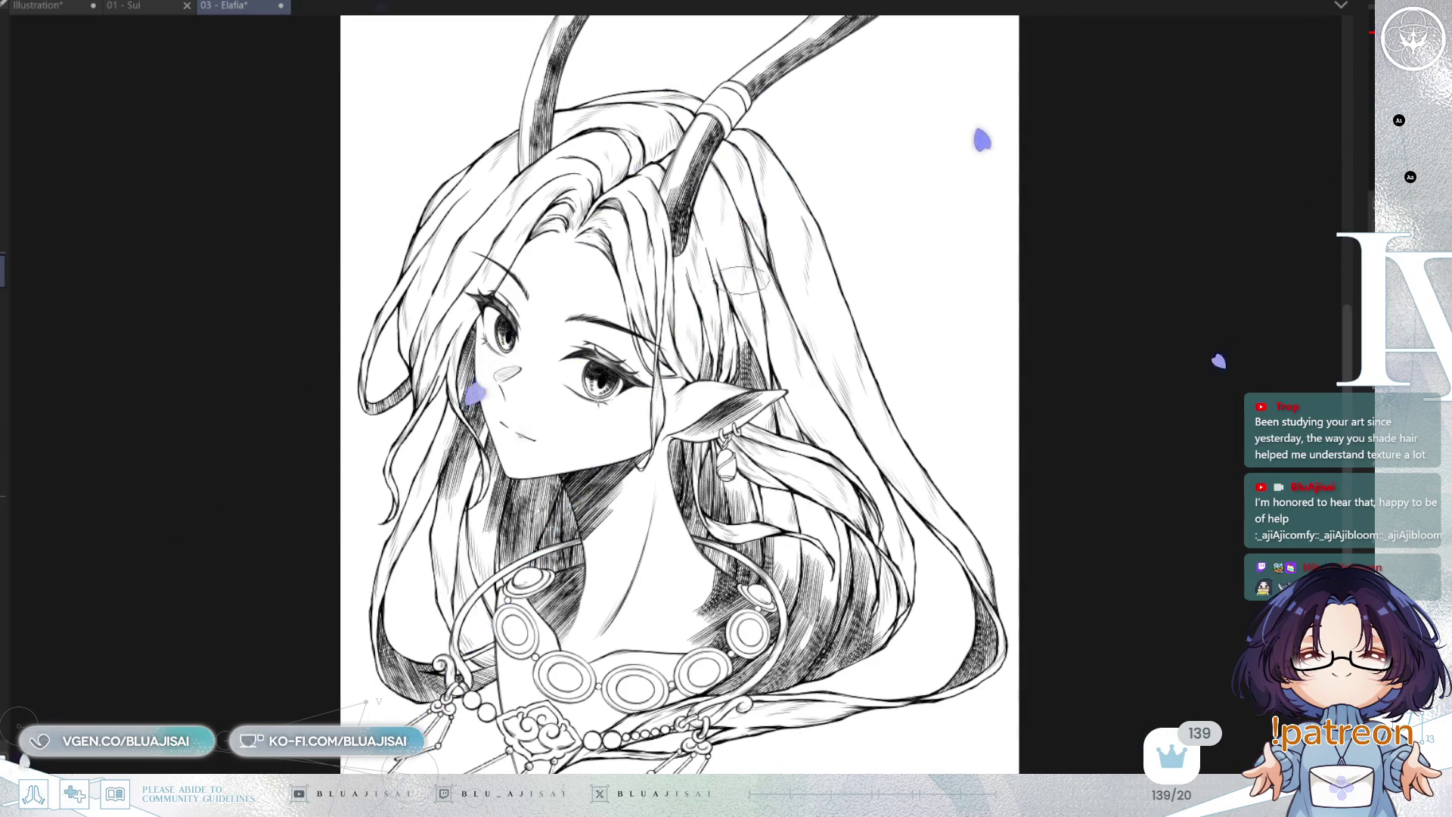
{"action": "scroll", "coordinate": [730, 436], "scroll_direction": "up", "scroll_amount": 8}
{"action": "key", "text": "bracketleft"}
{"action": "key", "text": "bracketleft"}
{"action": "key", "text": "bracketleft"}
{"action": "key", "text": "bracketright"}
{"action": "key", "text": "bracketright"}
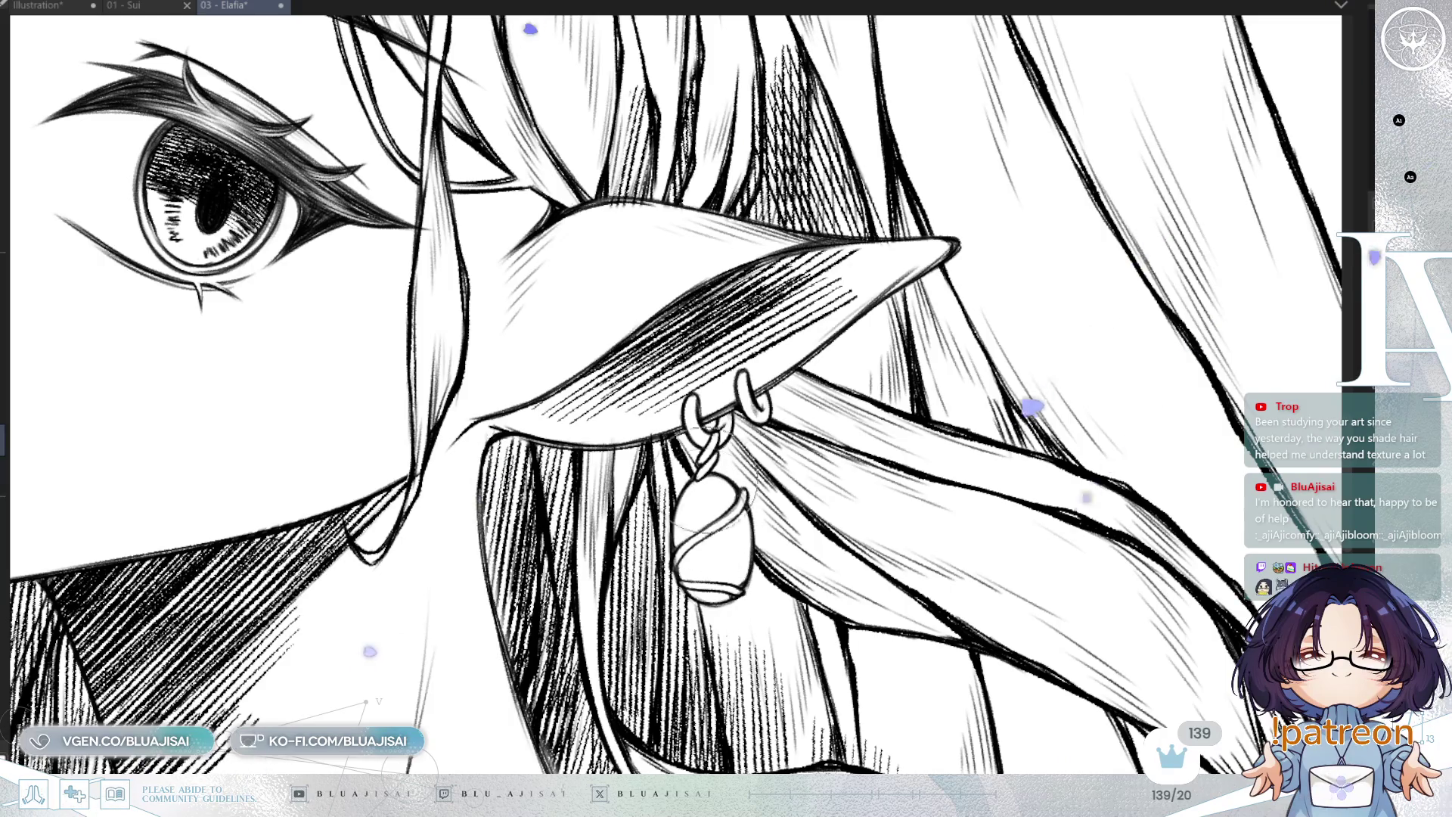
Fill the earring's hole solid black to form a bell, then switch to a smaller brush tip
{"action": "scroll", "coordinate": [715, 503], "scroll_direction": "down", "scroll_amount": 3}
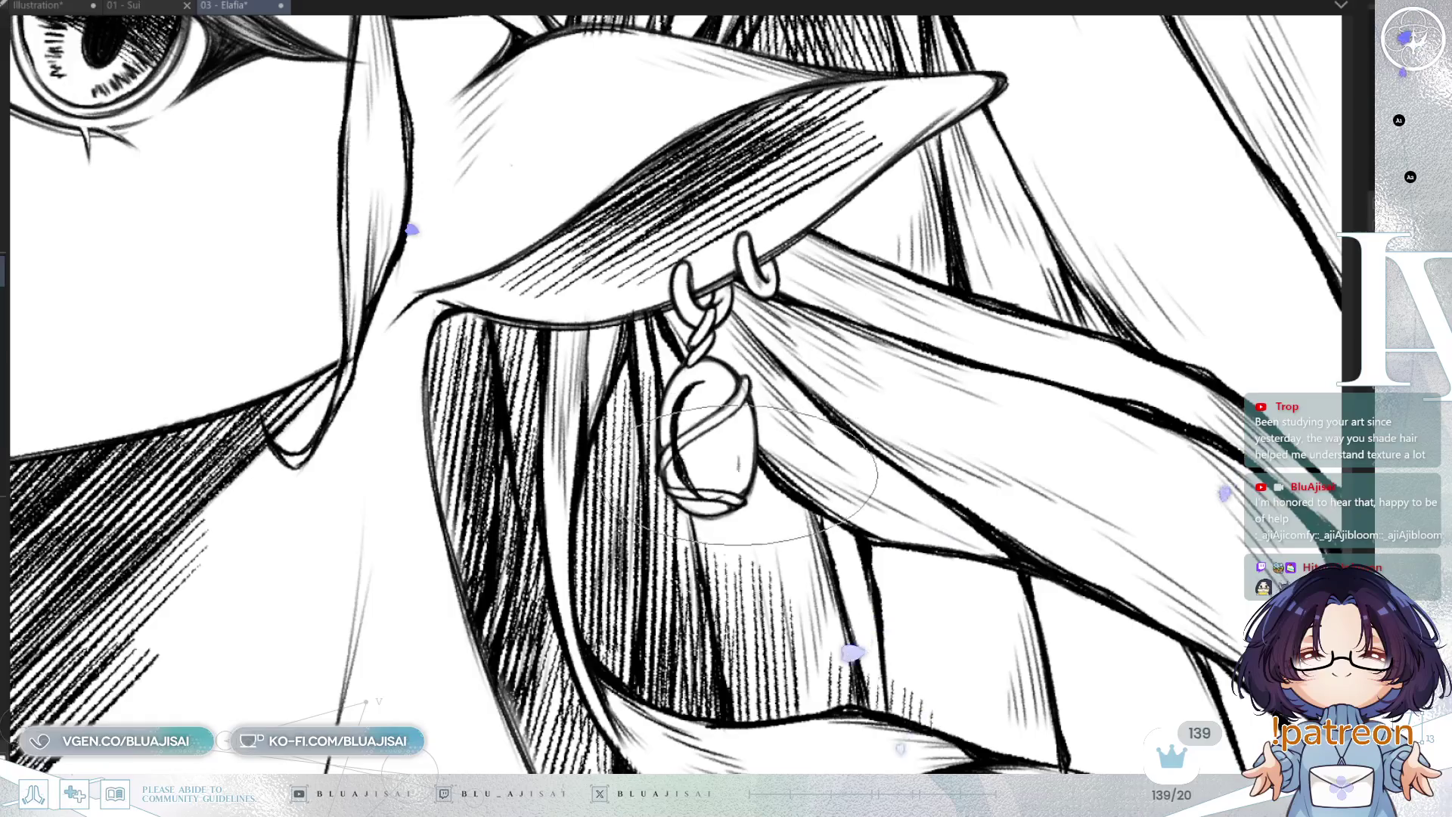
{"action": "left_click", "coordinate": [726, 462]}
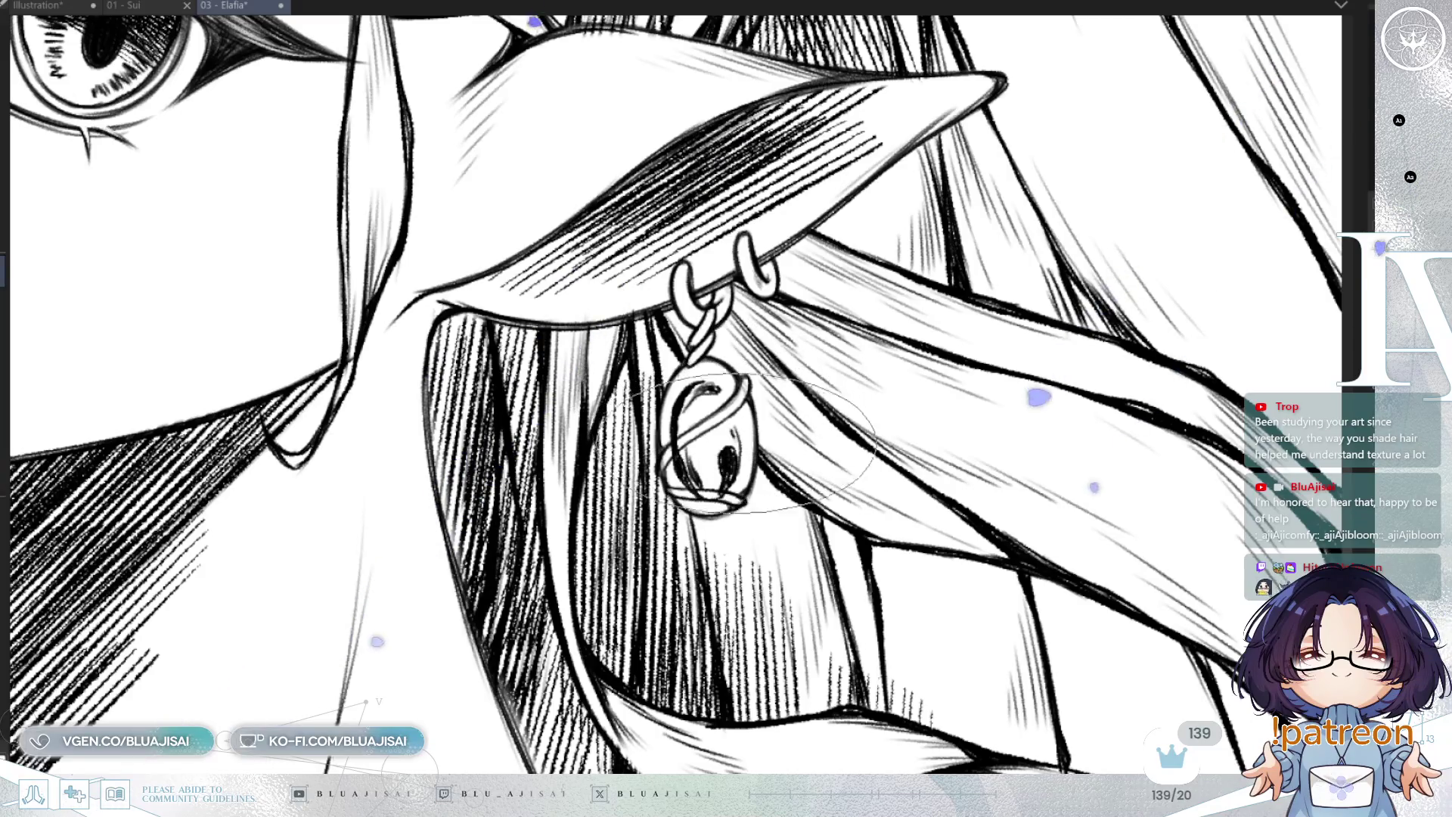
{"action": "key", "text": "e"}
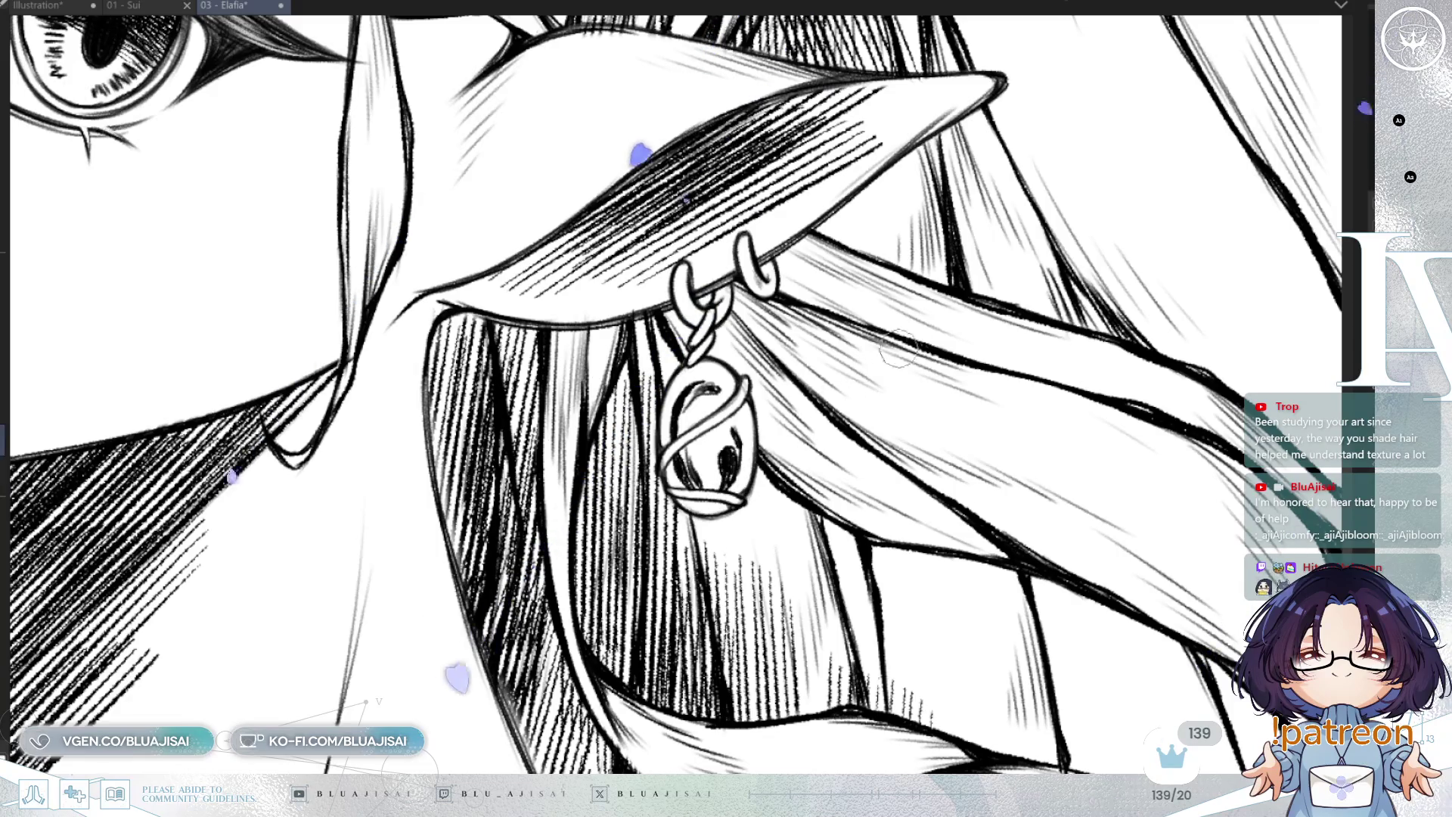
{"action": "scroll", "coordinate": [776, 374], "scroll_direction": "down", "scroll_amount": 3}
{"action": "scroll", "coordinate": [775, 374], "scroll_direction": "up", "scroll_amount": 2}
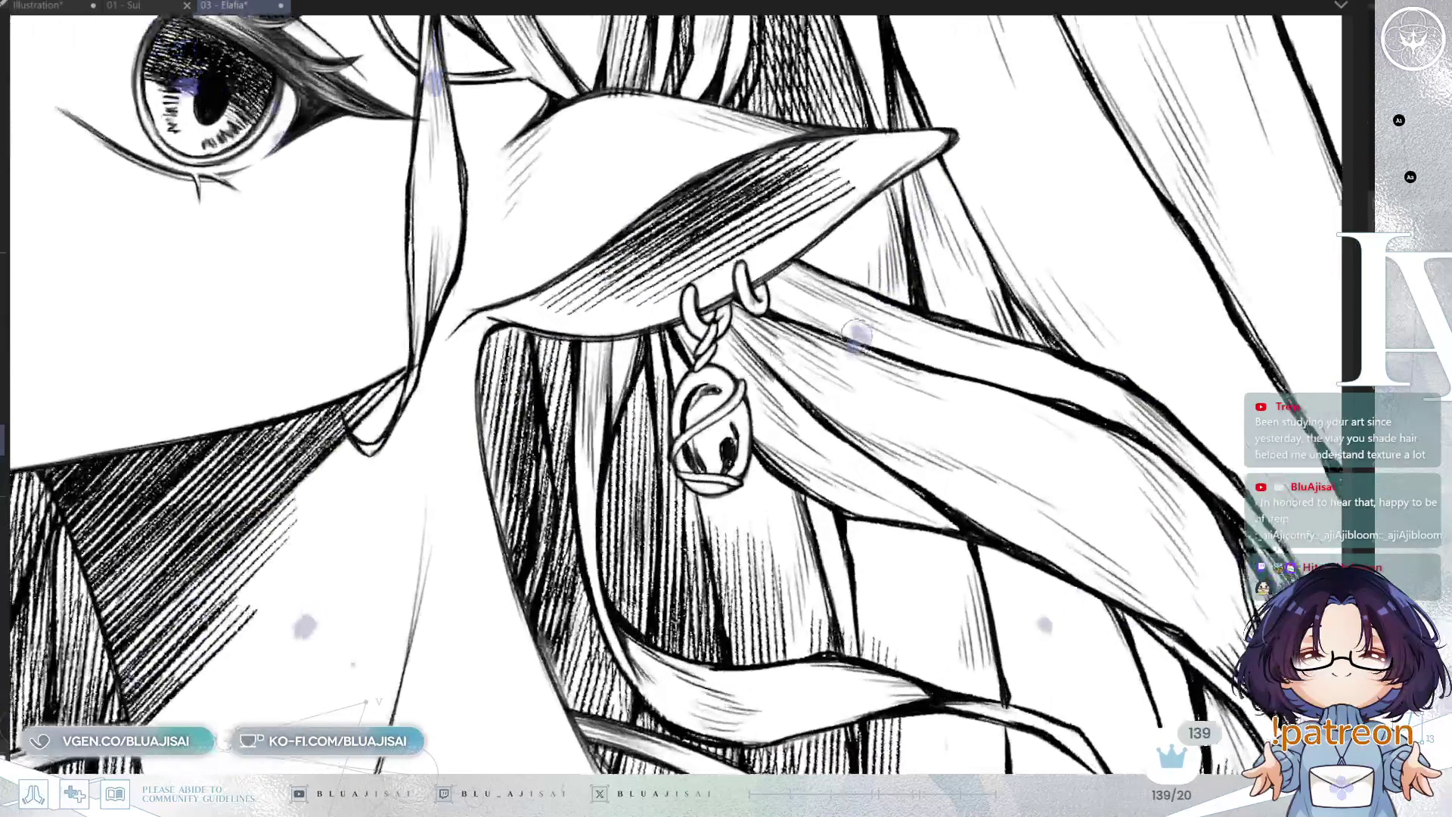
{"action": "scroll", "coordinate": [702, 184], "scroll_direction": "up", "scroll_amount": 1}
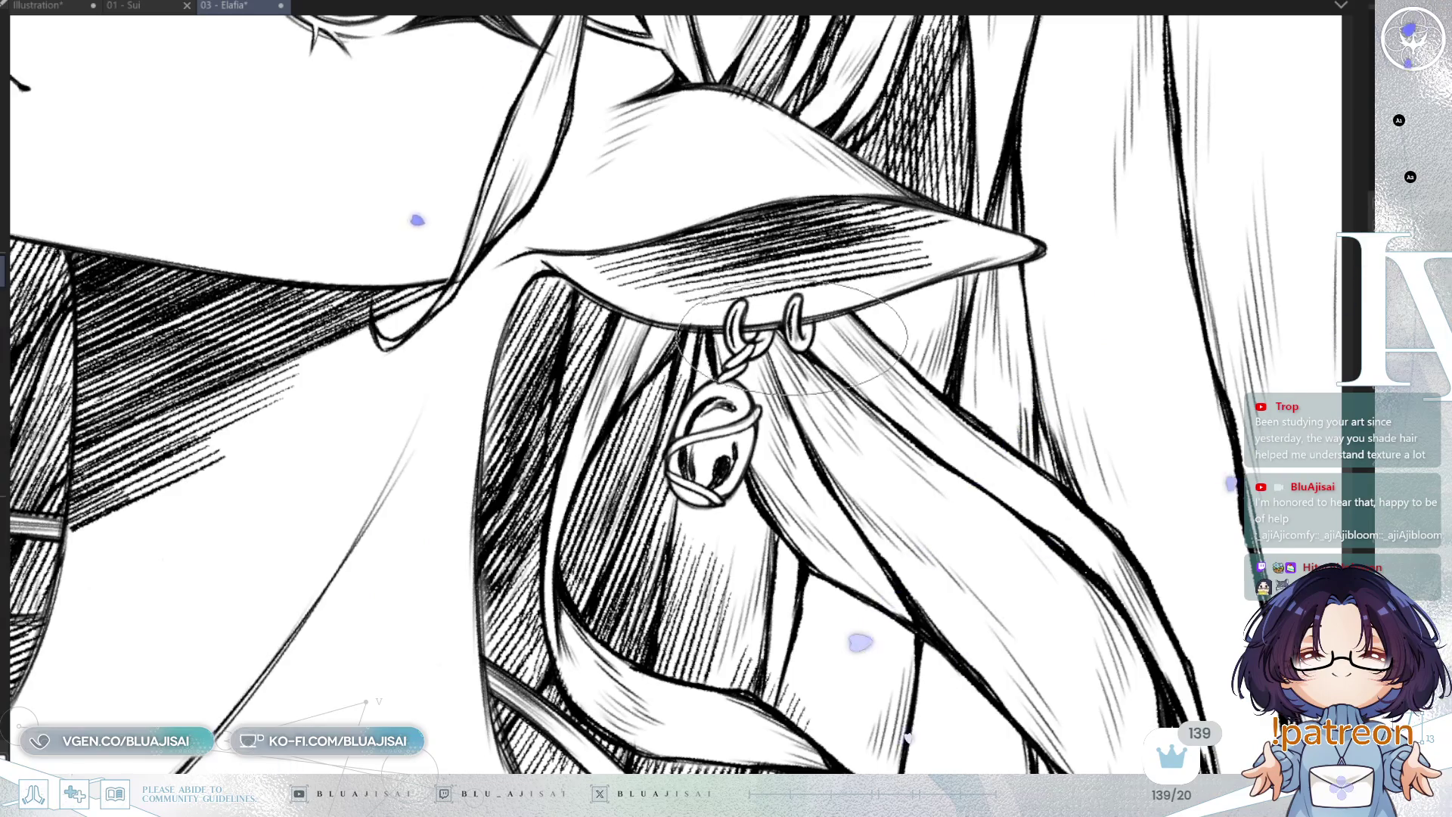
{"action": "scroll", "coordinate": [787, 299], "scroll_direction": "down", "scroll_amount": 3}
{"action": "scroll", "coordinate": [832, 340], "scroll_direction": "down", "scroll_amount": 5}
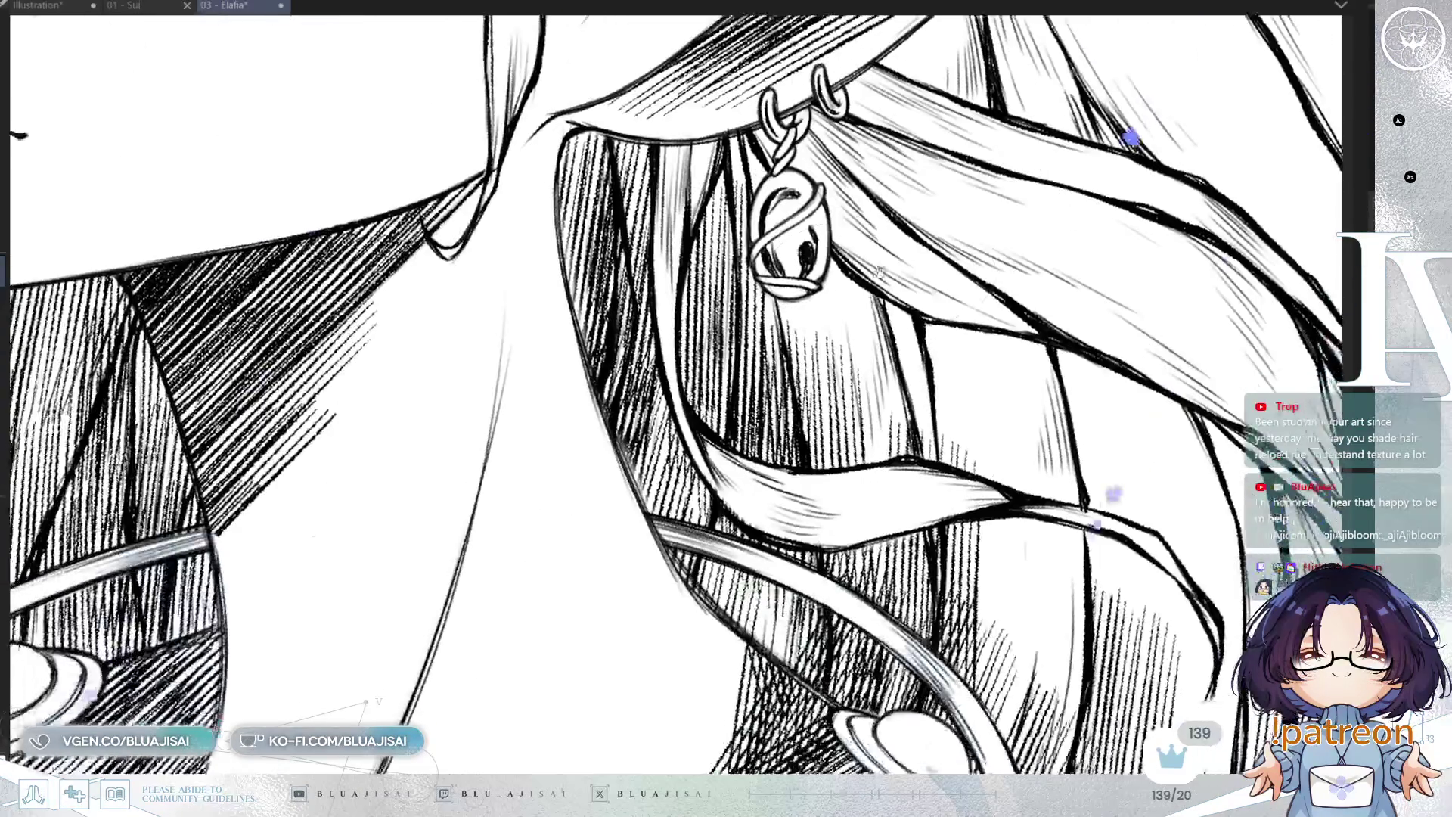
Ink the left-side necklace gems black with white highlight glints
{"action": "scroll", "coordinate": [832, 341], "scroll_direction": "up", "scroll_amount": 5}
{"action": "scroll", "coordinate": [874, 392], "scroll_direction": "down", "scroll_amount": 1}
{"action": "scroll", "coordinate": [874, 392], "scroll_direction": "down", "scroll_amount": 3}
{"action": "scroll", "coordinate": [594, 421], "scroll_direction": "down", "scroll_amount": 5}
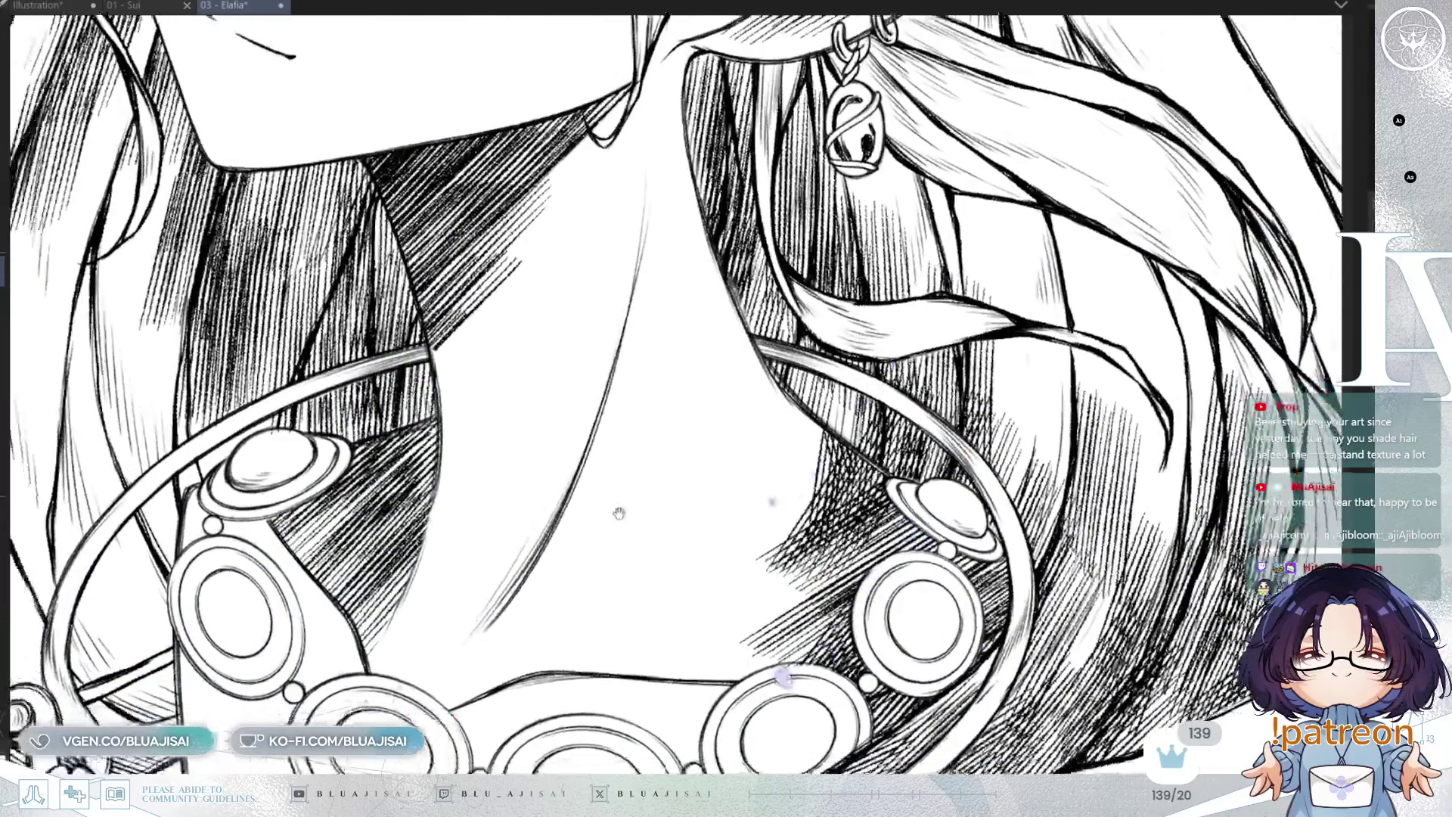
{"action": "scroll", "coordinate": [713, 412], "scroll_direction": "up", "scroll_amount": 5}
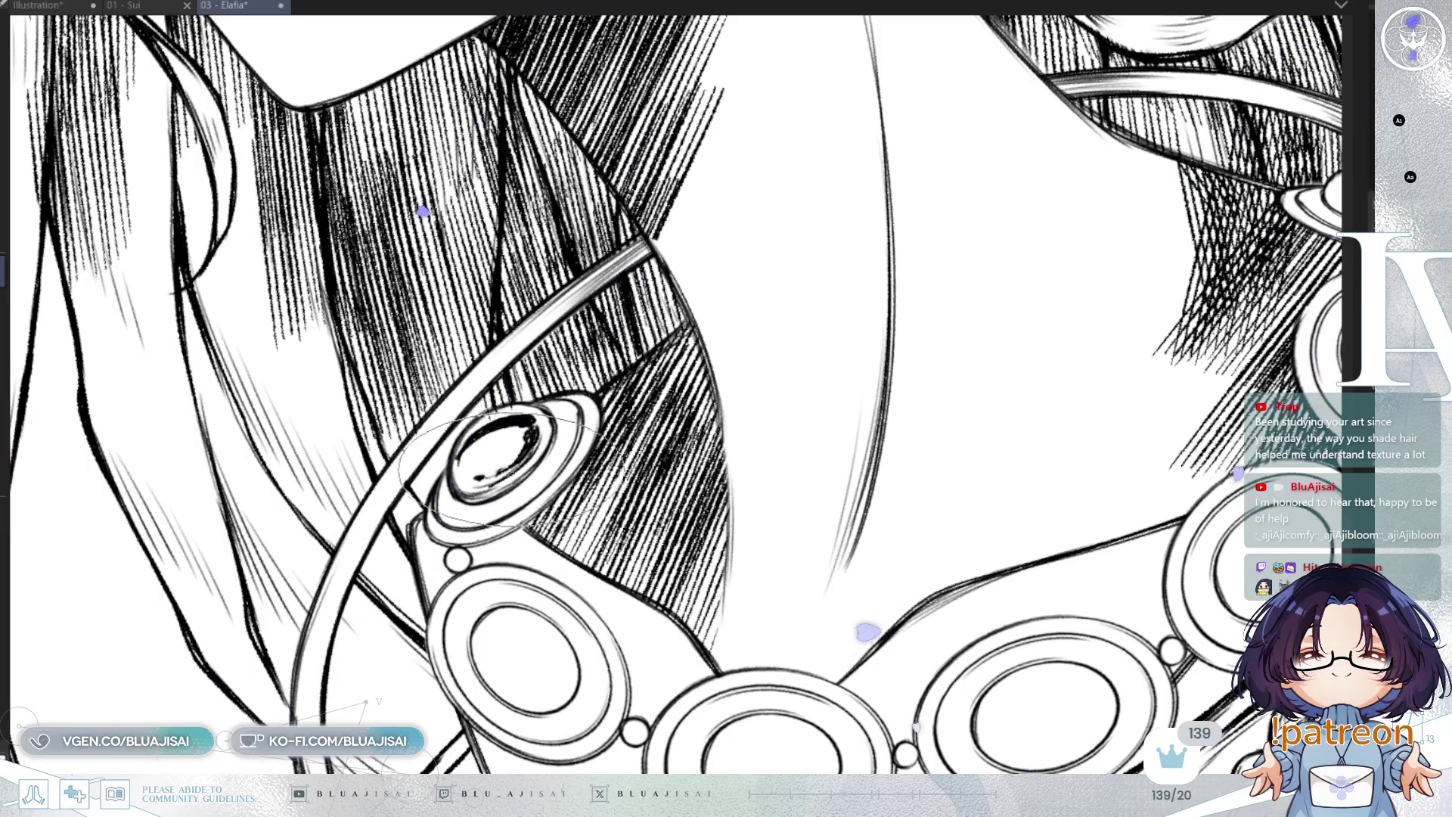
{"action": "mouse_move", "coordinate": [666, 363]}
{"action": "left_mouse_down"}
{"action": "mouse_move", "coordinate": [842, 308]}
{"action": "mouse_move", "coordinate": [802, 302]}
{"action": "left_mouse_up"}
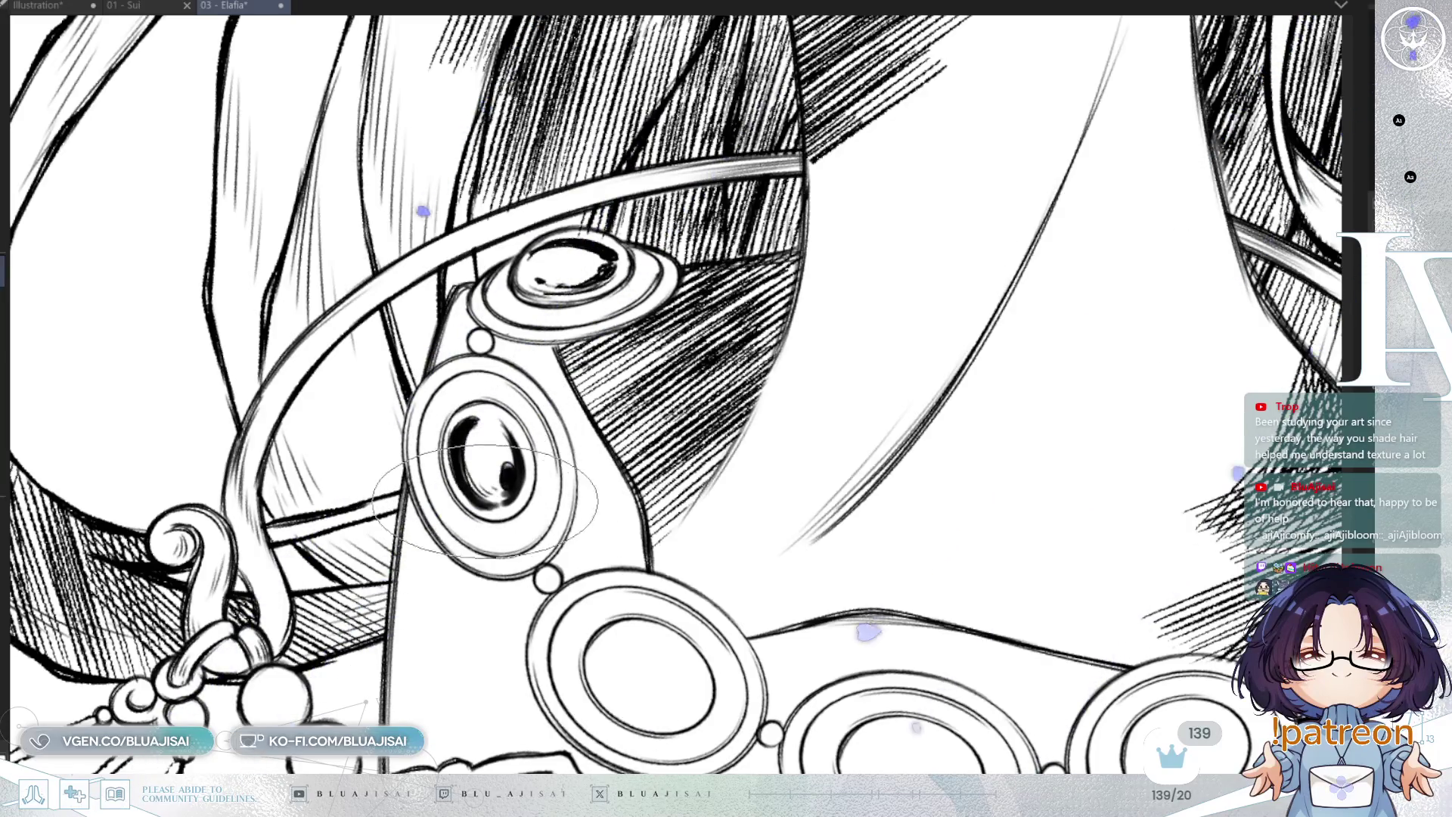
{"action": "scroll", "coordinate": [499, 427], "scroll_direction": "down", "scroll_amount": 1}
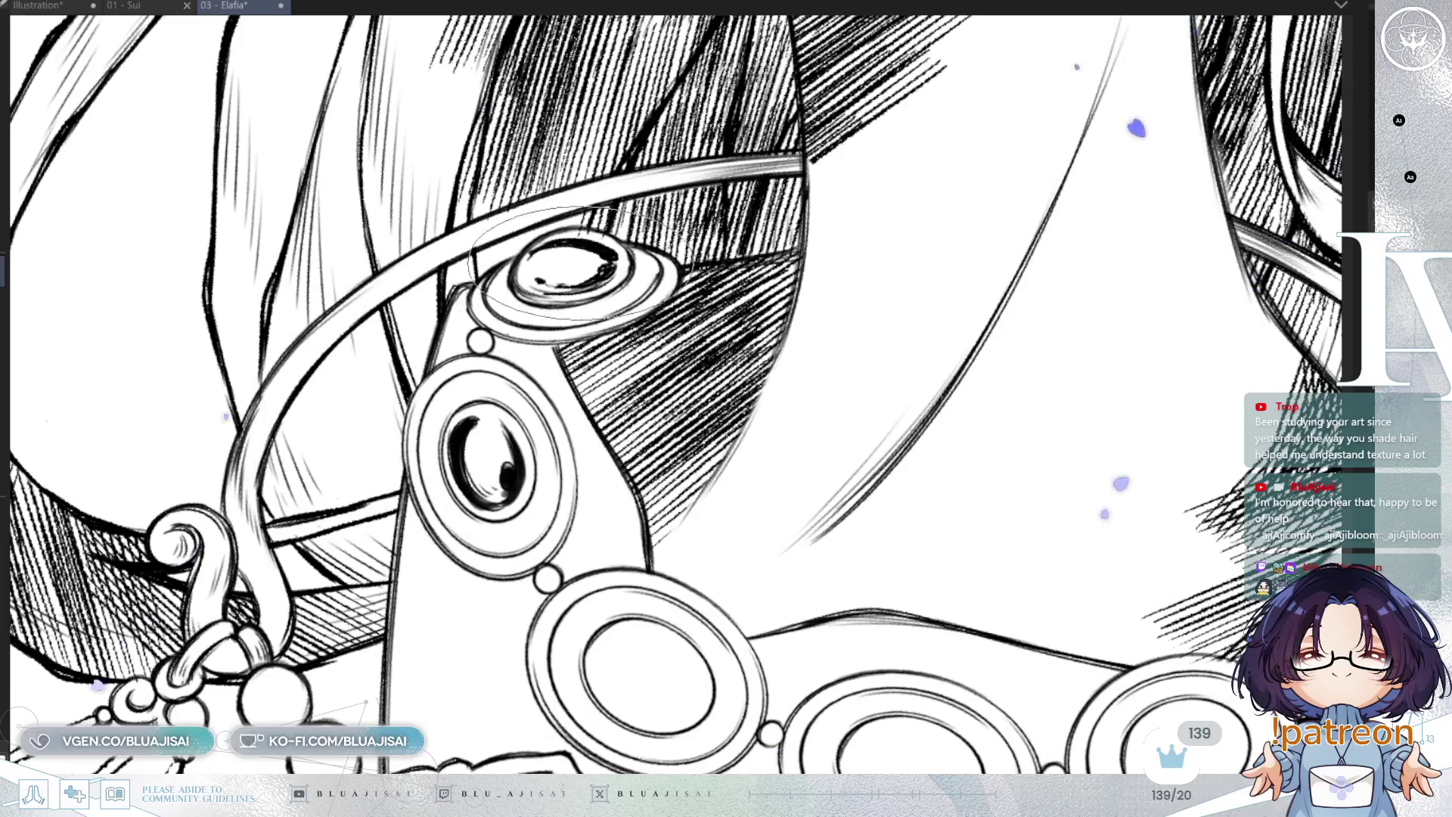
{"action": "left_click_drag", "start_coordinate": [499, 428], "coordinate": [446, 458]}
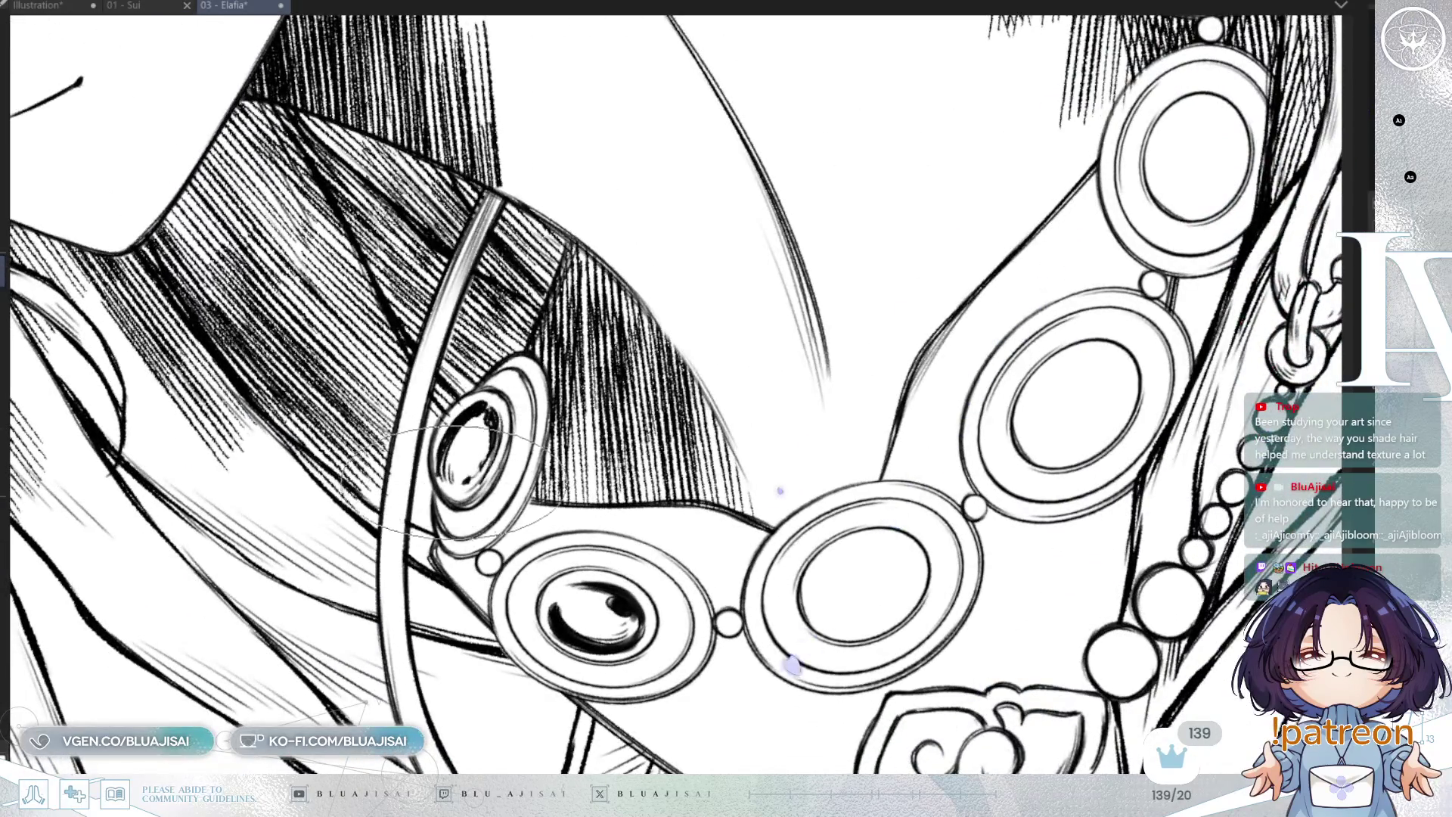
{"action": "mouse_move", "coordinate": [666, 315]}
{"action": "left_mouse_down"}
{"action": "mouse_move", "coordinate": [811, 324]}
{"action": "mouse_move", "coordinate": [843, 308]}
{"action": "left_mouse_up"}
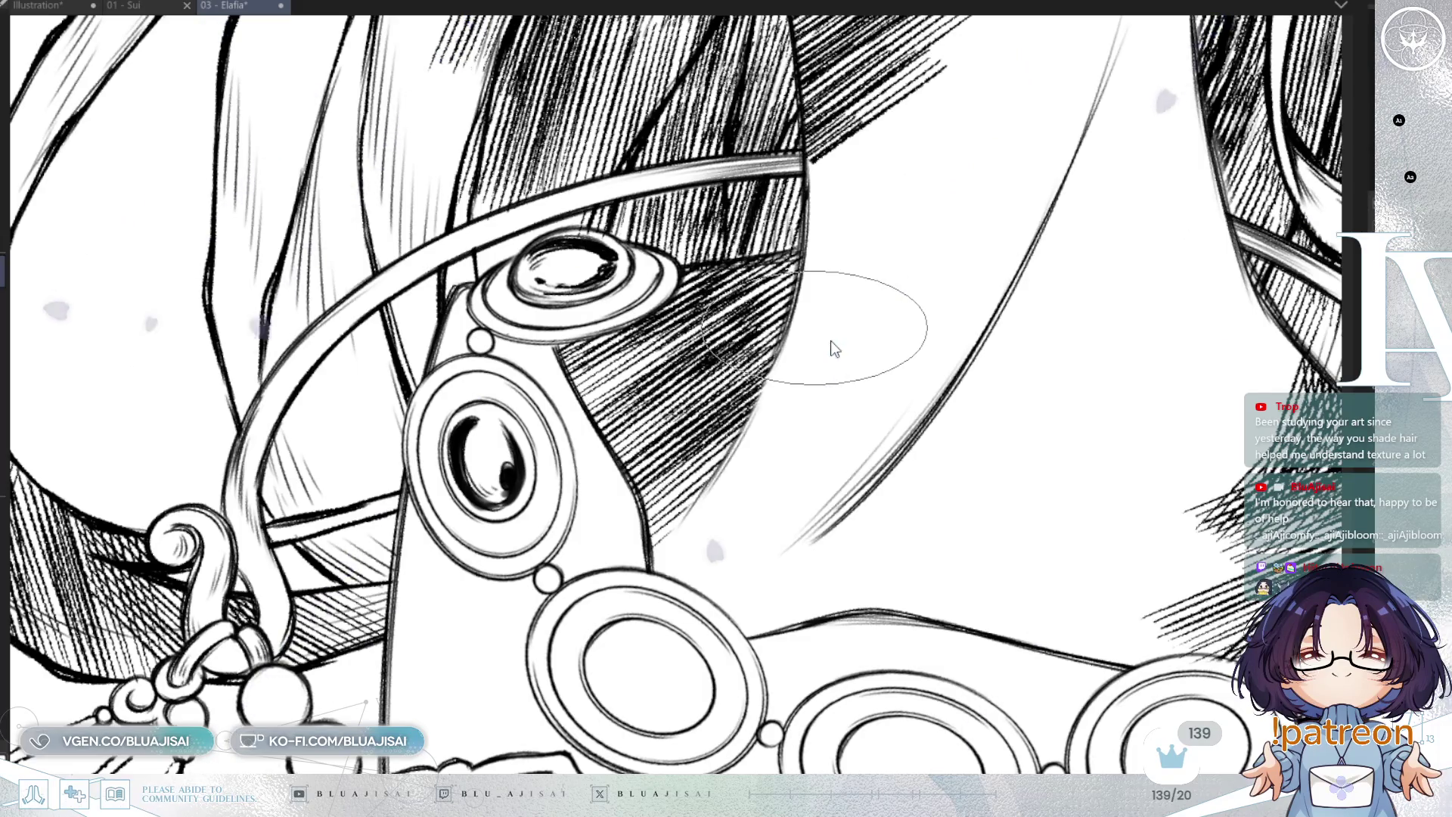
{"action": "left_click_drag", "start_coordinate": [830, 341], "coordinate": [827, 399]}
{"action": "scroll", "coordinate": [827, 399], "scroll_direction": "down", "scroll_amount": 3}
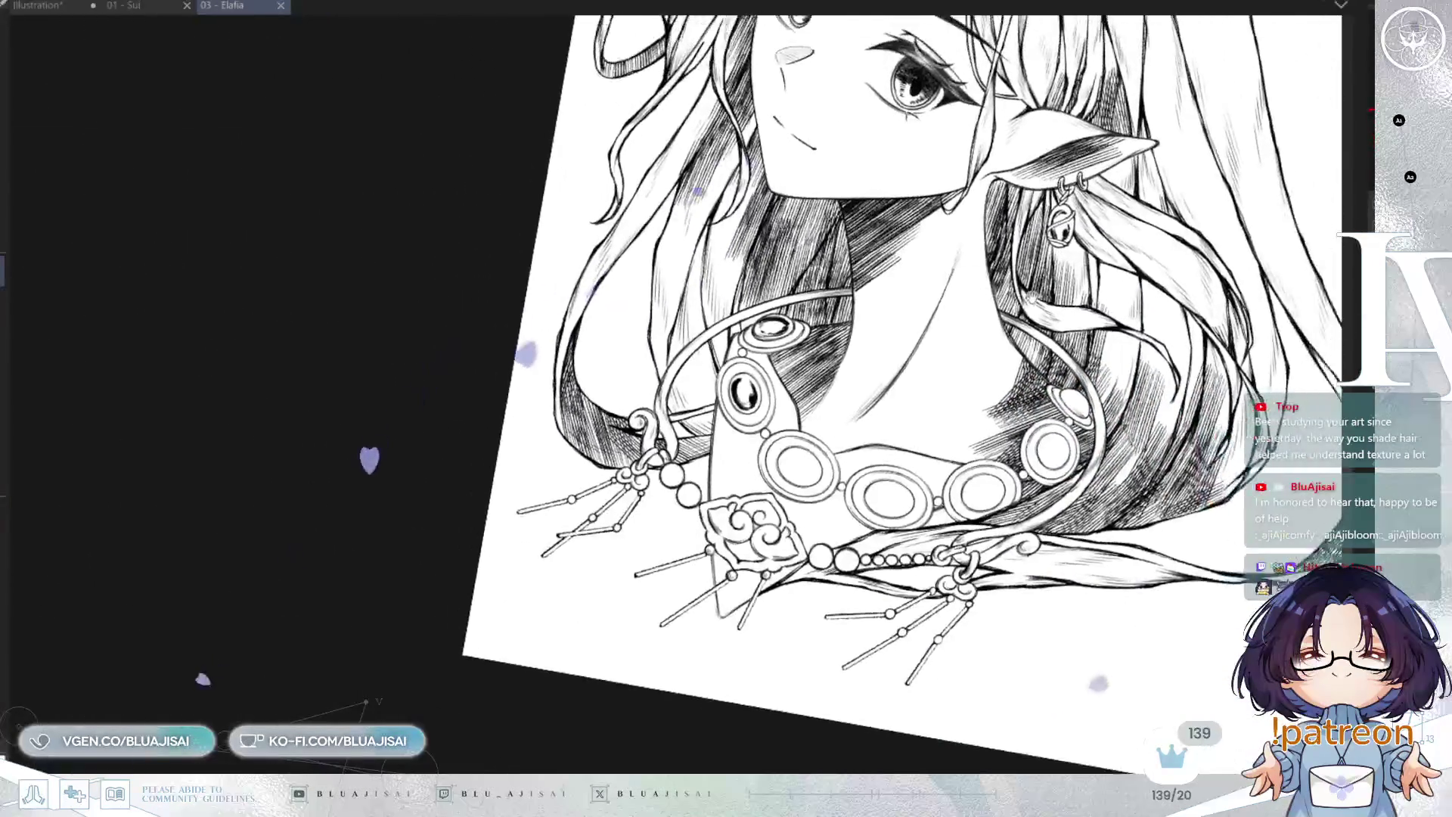
Paint a thick dark curve inside the right oval gem
{"action": "scroll", "coordinate": [827, 399], "scroll_direction": "up", "scroll_amount": 1}
{"action": "scroll", "coordinate": [781, 421], "scroll_direction": "up", "scroll_amount": 5}
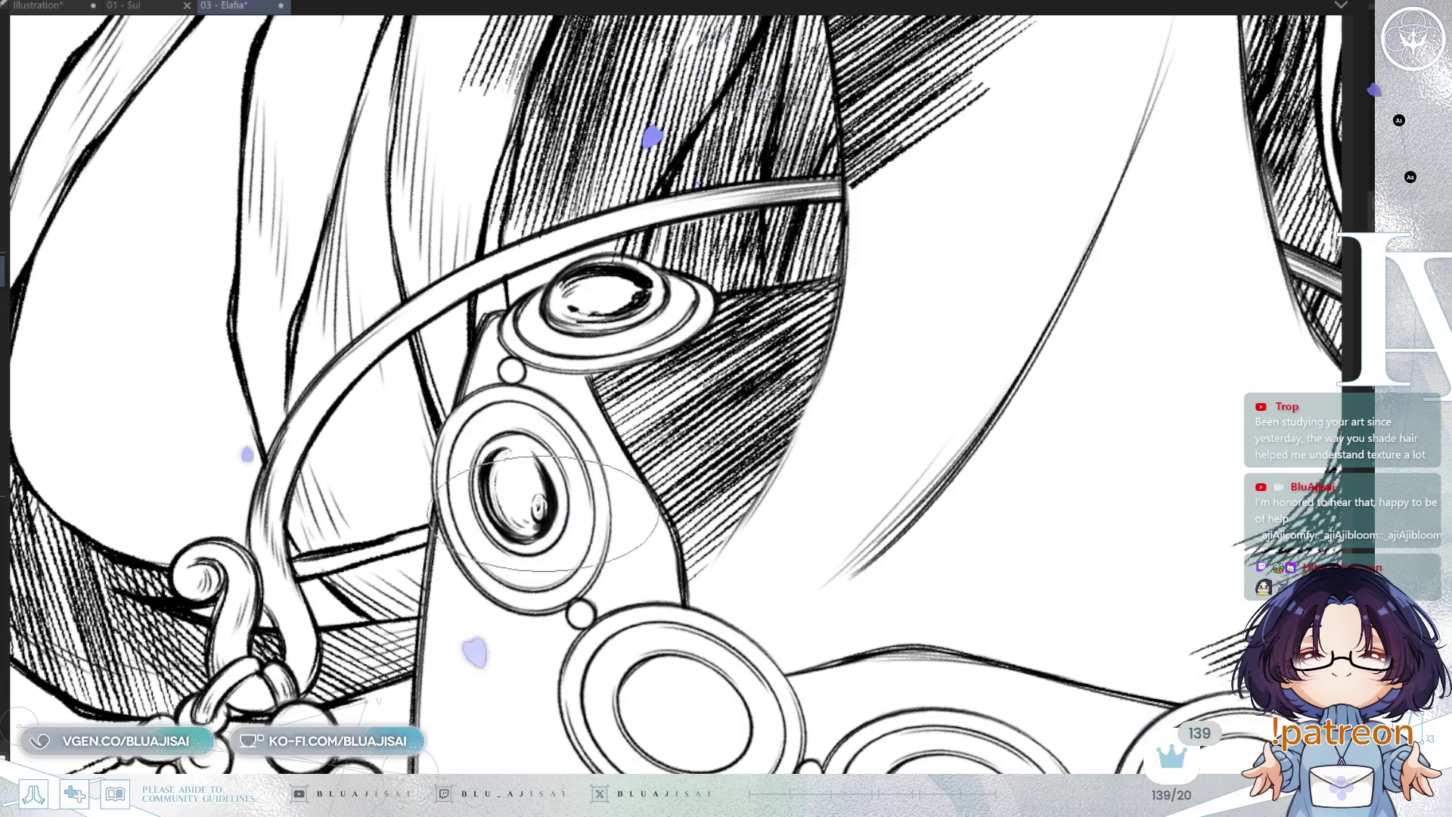
{"action": "scroll", "coordinate": [556, 495], "scroll_direction": "down", "scroll_amount": 3}
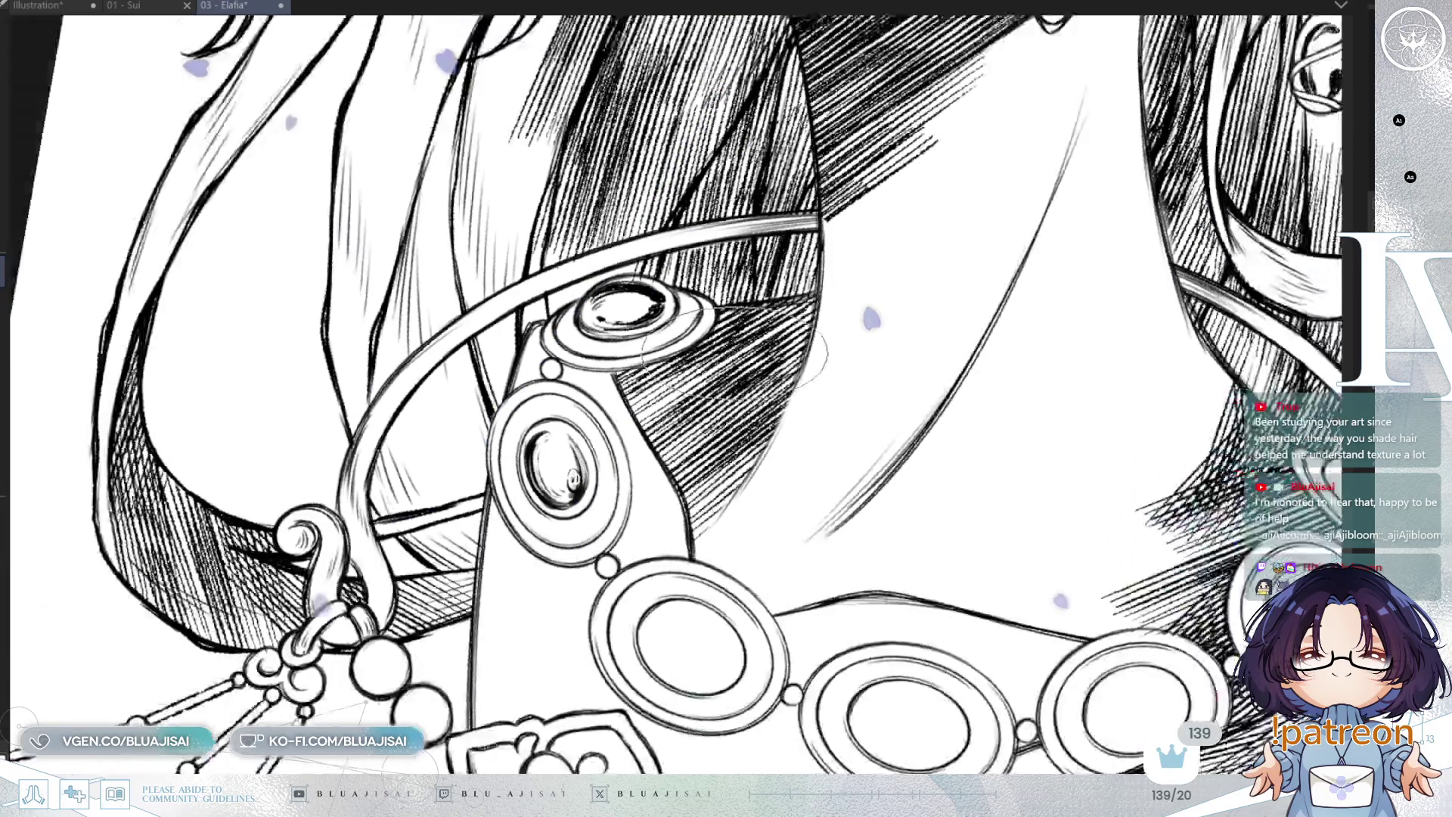
{"action": "scroll", "coordinate": [783, 292], "scroll_direction": "up", "scroll_amount": 3}
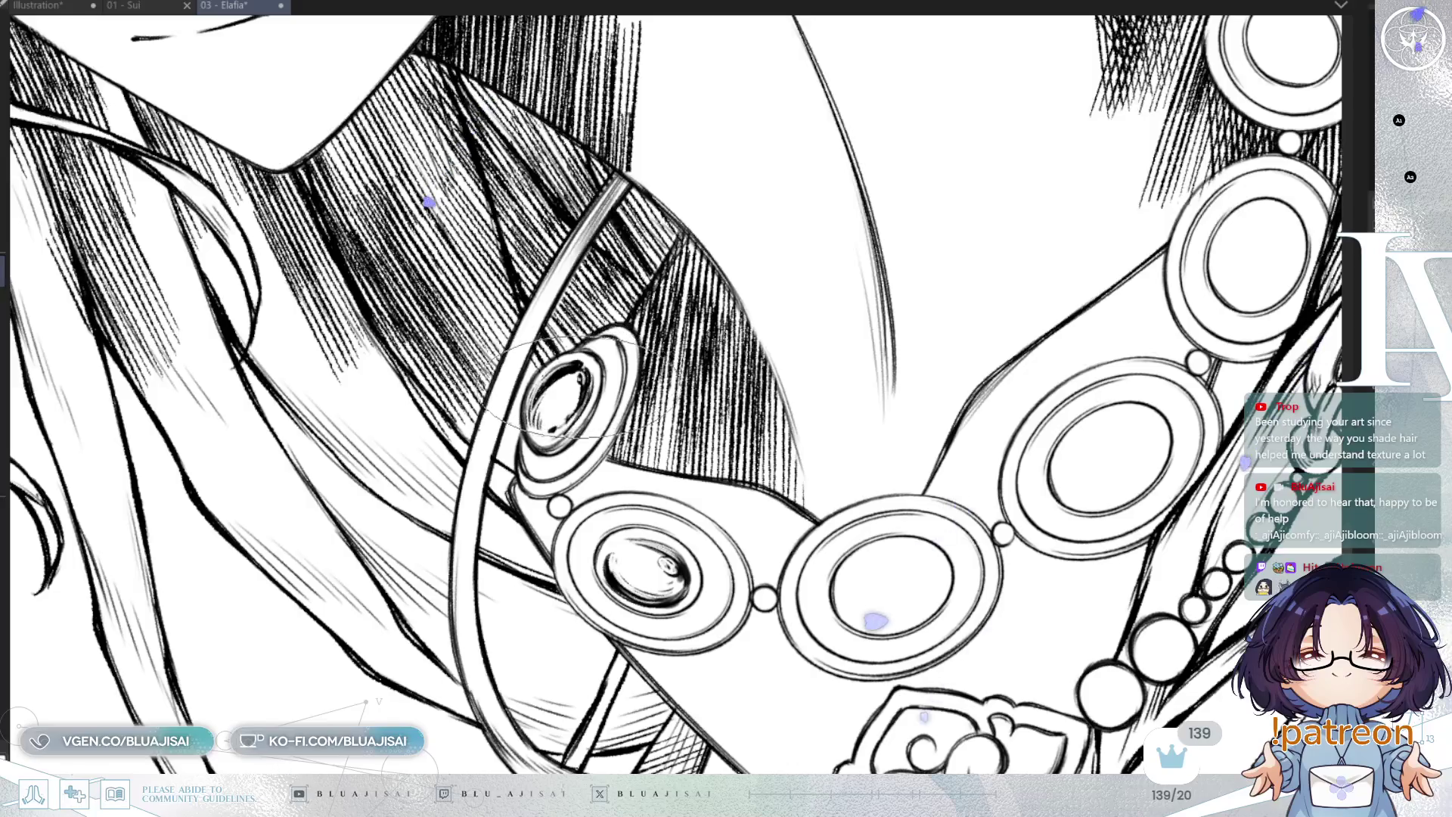
{"action": "left_click_drag", "start_coordinate": [560, 423], "coordinate": [908, 308]}
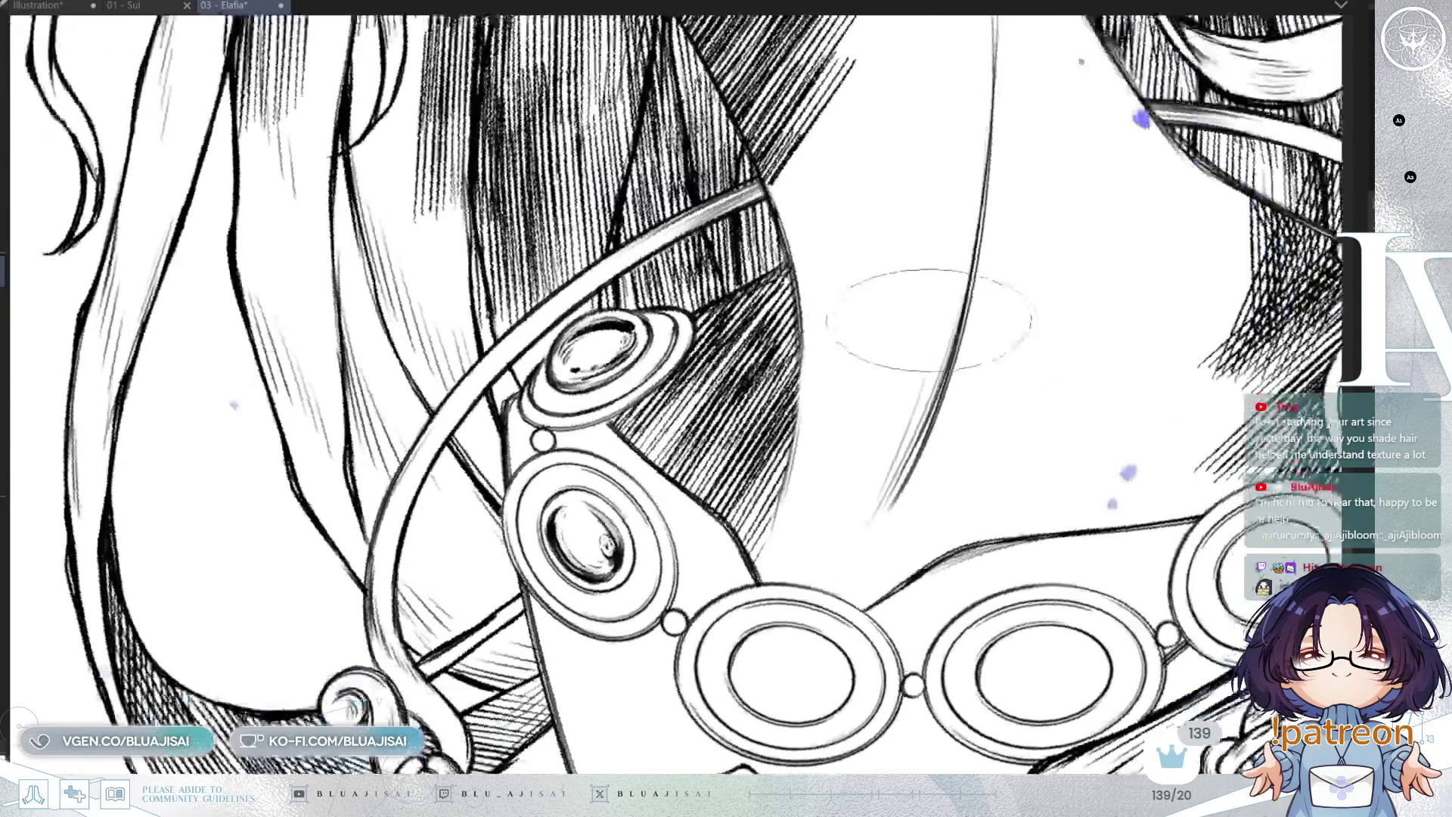
{"action": "mouse_move", "coordinate": [956, 425]}
{"action": "left_mouse_down"}
{"action": "mouse_move", "coordinate": [863, 569]}
{"action": "mouse_move", "coordinate": [843, 201]}
{"action": "mouse_move", "coordinate": [822, 379]}
{"action": "mouse_move", "coordinate": [746, 382]}
{"action": "mouse_move", "coordinate": [756, 340]}
{"action": "mouse_move", "coordinate": [700, 586]}
{"action": "mouse_move", "coordinate": [695, 552]}
{"action": "mouse_move", "coordinate": [696, 583]}
{"action": "mouse_move", "coordinate": [777, 583]}
{"action": "left_mouse_up"}
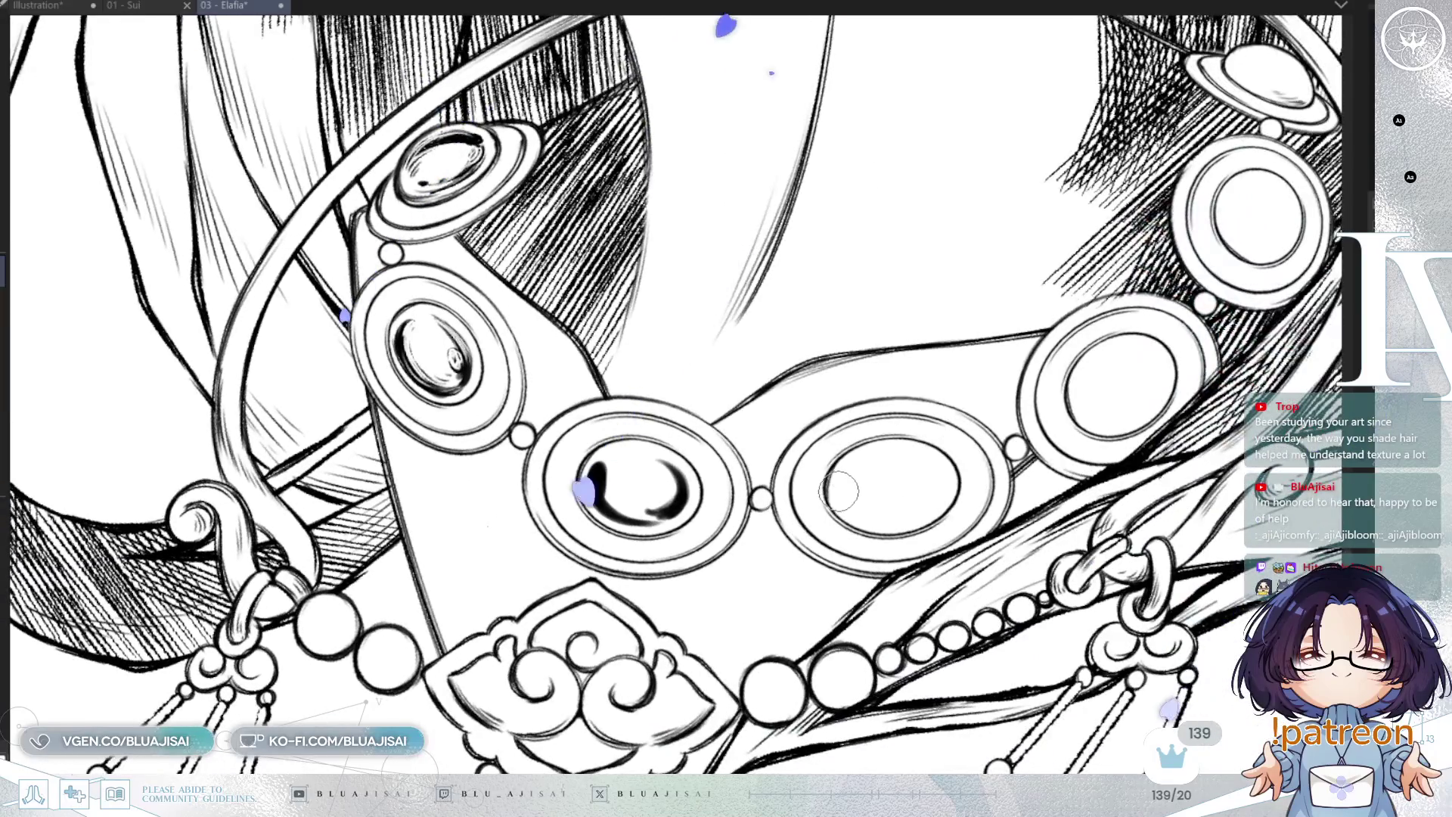
{"action": "left_click_drag", "start_coordinate": [832, 488], "coordinate": [894, 452]}
{"action": "mouse_move", "coordinate": [836, 514]}
{"action": "left_mouse_down"}
{"action": "mouse_move", "coordinate": [908, 447]}
{"action": "mouse_move", "coordinate": [931, 454]}
{"action": "mouse_move", "coordinate": [922, 514]}
{"action": "mouse_move", "coordinate": [900, 522]}
{"action": "left_mouse_up"}
Darken the gem's lower strokes, ink its left-edge crescent, and dot the top small gem
{"action": "left_click_drag", "start_coordinate": [946, 469], "coordinate": [855, 556]}
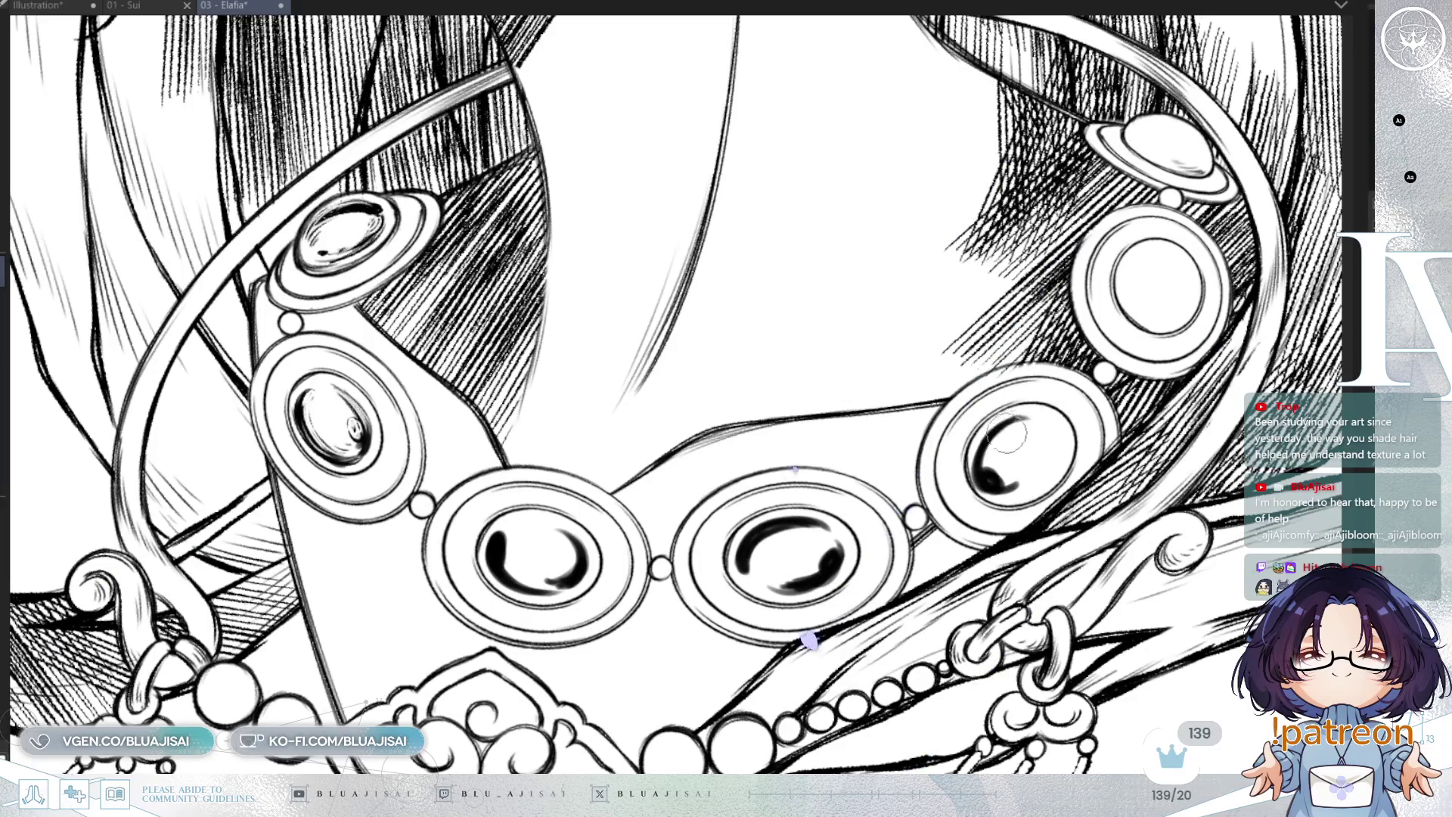
{"action": "mouse_move", "coordinate": [1010, 433]}
{"action": "left_mouse_down"}
{"action": "mouse_move", "coordinate": [993, 477]}
{"action": "mouse_move", "coordinate": [846, 605]}
{"action": "left_mouse_up"}
{"action": "mouse_move", "coordinate": [957, 392]}
{"action": "left_mouse_down"}
{"action": "mouse_move", "coordinate": [934, 439]}
{"action": "mouse_move", "coordinate": [941, 385]}
{"action": "mouse_move", "coordinate": [931, 424]}
{"action": "mouse_move", "coordinate": [945, 420]}
{"action": "mouse_move", "coordinate": [970, 454]}
{"action": "mouse_move", "coordinate": [986, 446]}
{"action": "left_mouse_up"}
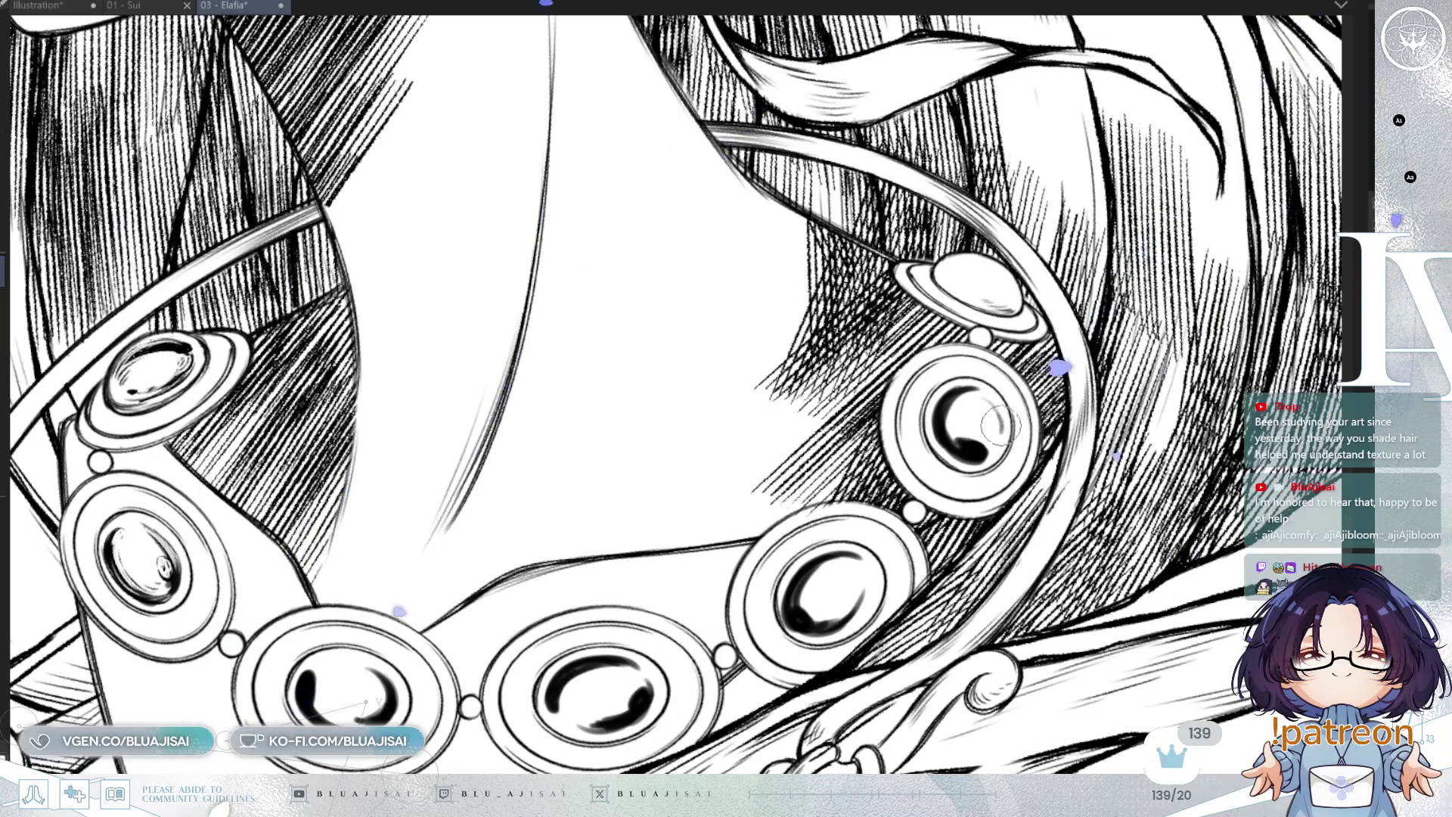
{"action": "left_click", "coordinate": [955, 272]}
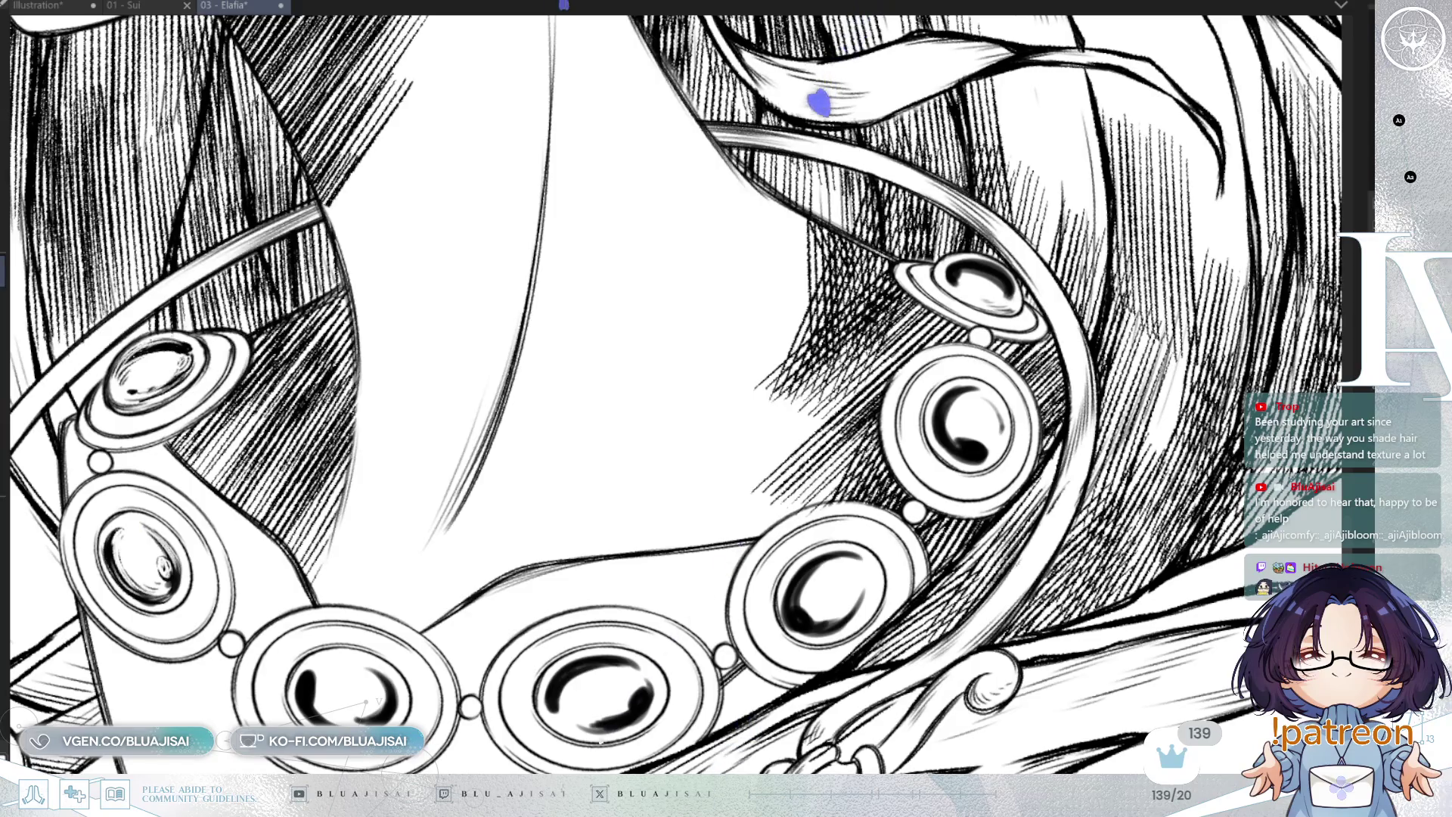
{"action": "mouse_move", "coordinate": [544, 582]}
{"action": "left_mouse_down"}
{"action": "mouse_move", "coordinate": [802, 491]}
{"action": "mouse_move", "coordinate": [503, 351]}
{"action": "left_mouse_up"}
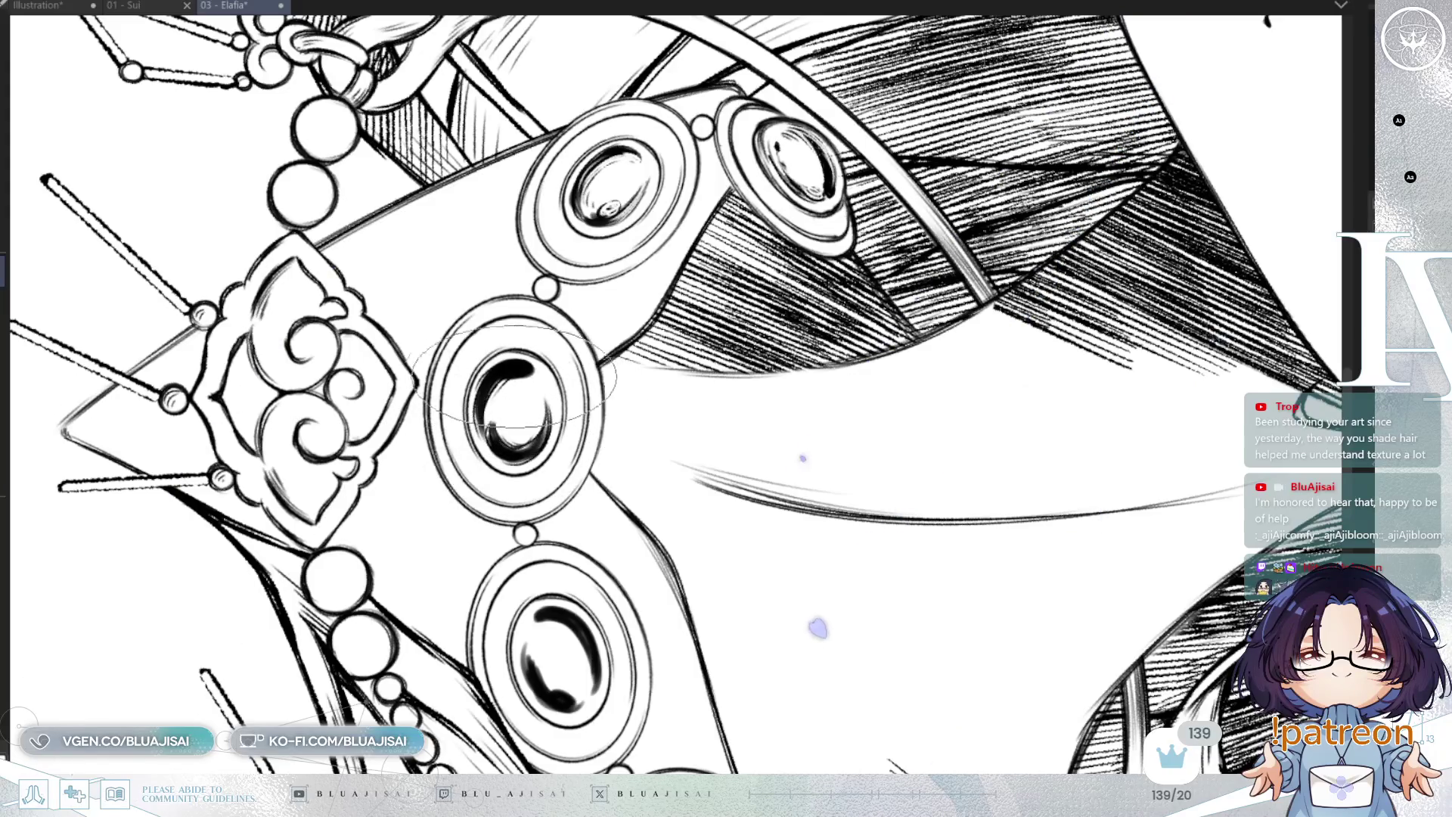
{"action": "left_click_drag", "start_coordinate": [505, 363], "coordinate": [431, 469]}
{"action": "left_click_drag", "start_coordinate": [953, 454], "coordinate": [862, 374]}
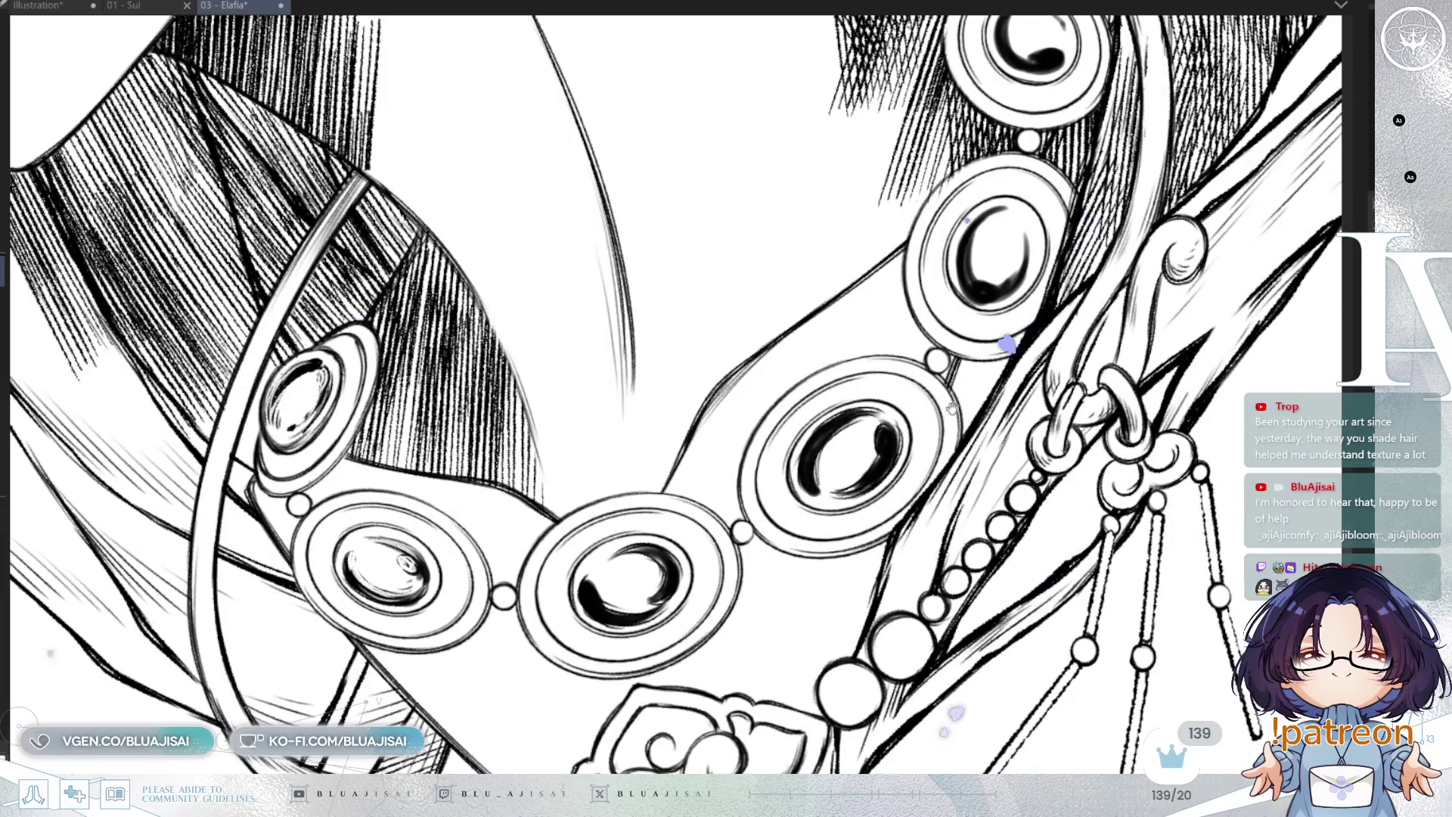
{"action": "left_click_drag", "start_coordinate": [1006, 345], "coordinate": [917, 485]}
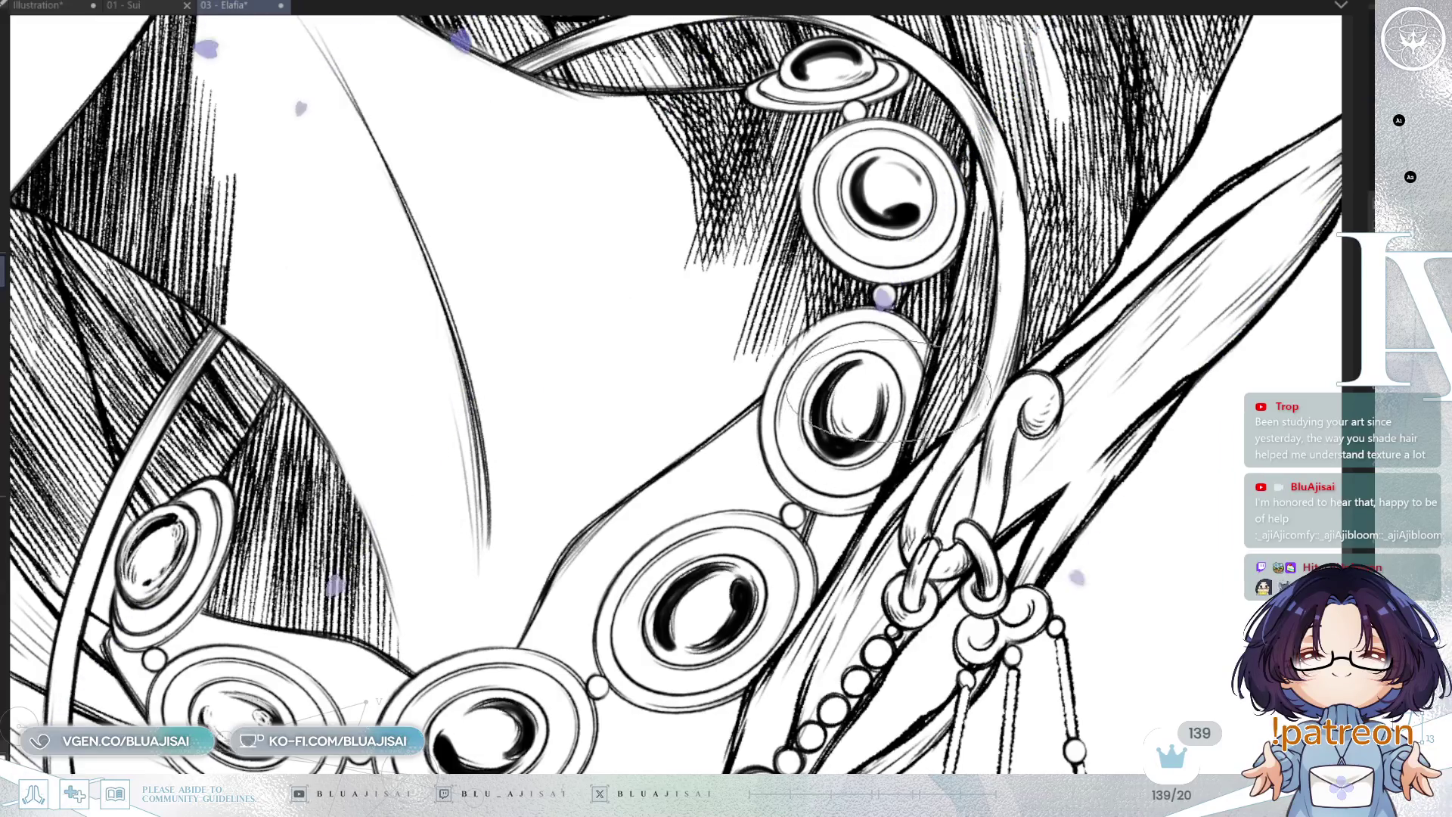
{"action": "left_click_drag", "start_coordinate": [930, 325], "coordinate": [794, 529]}
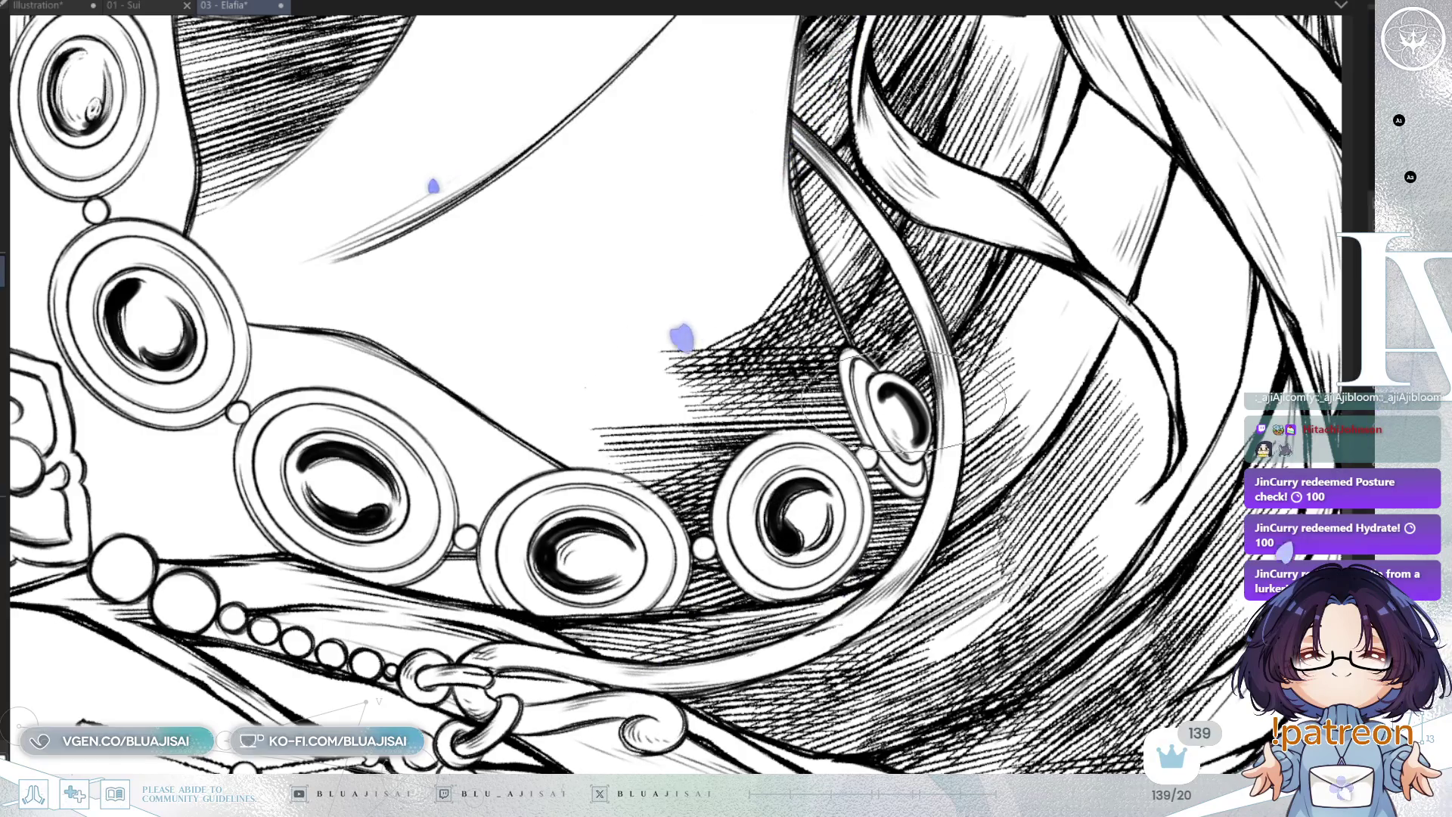
Enlarge the brush and refine the crescent shading with white reflections on the right-side gems
{"action": "key", "text": "h"}
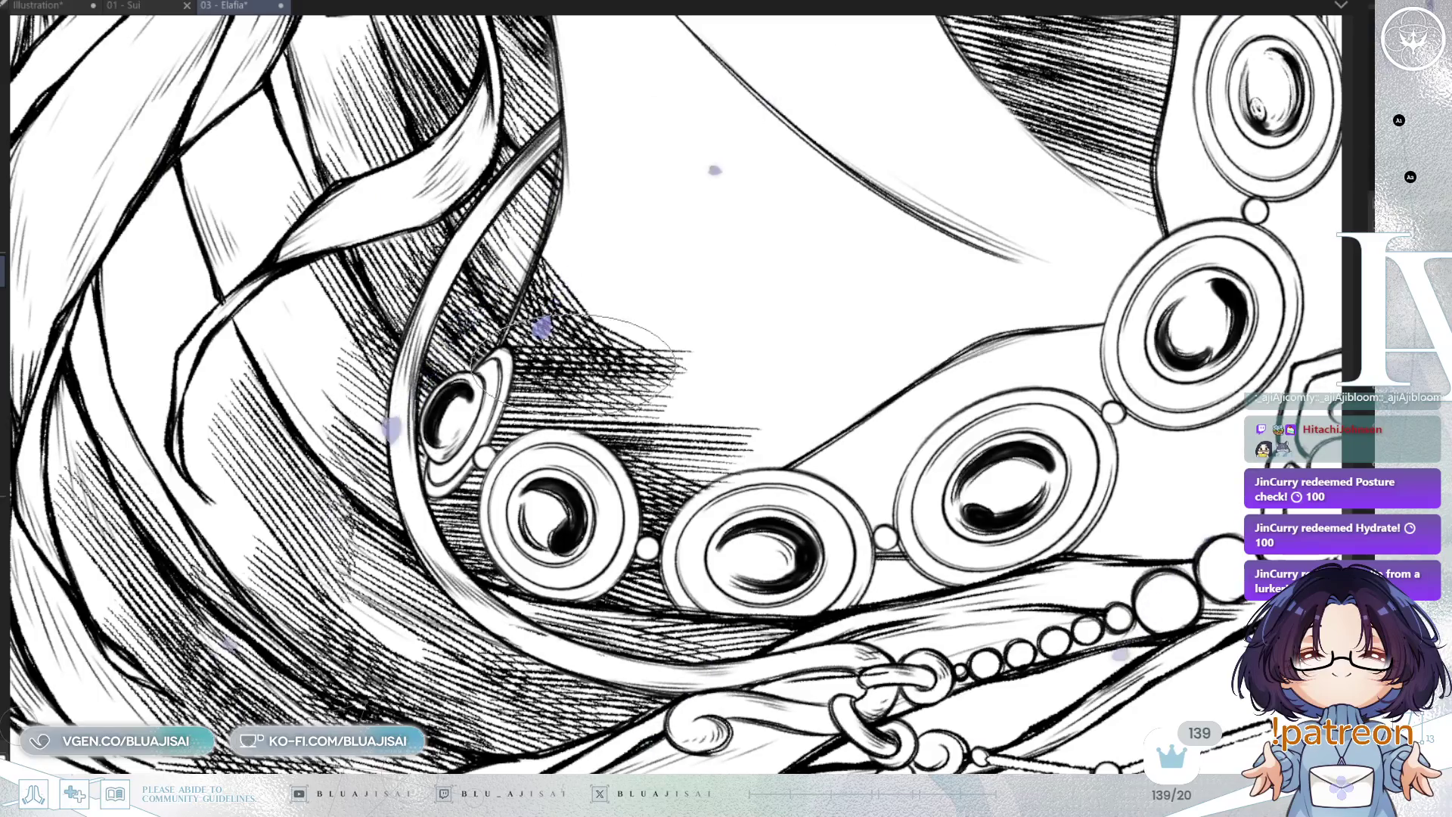
{"action": "scroll", "coordinate": [435, 412], "scroll_direction": "up", "scroll_amount": 1}
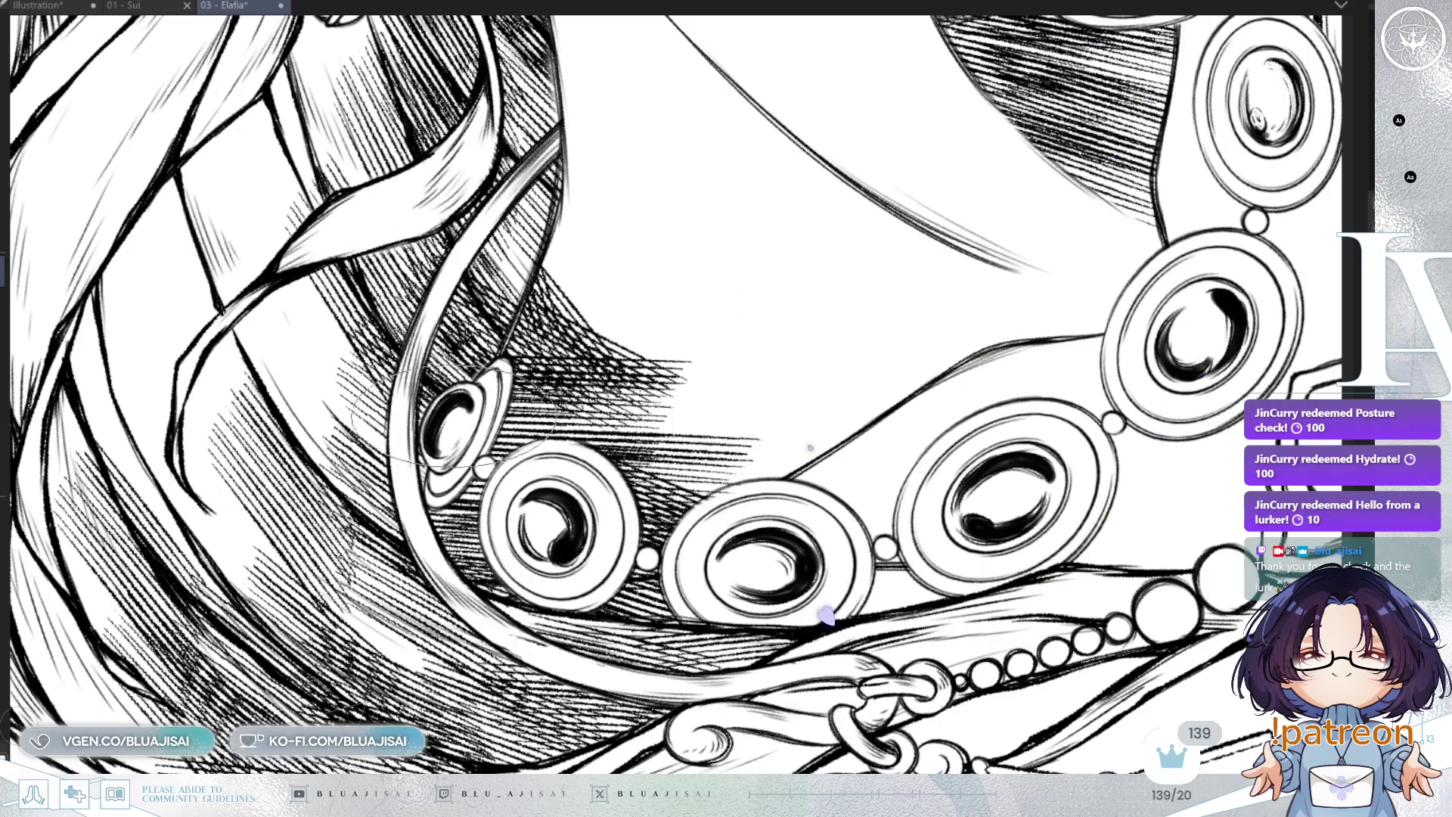
{"action": "key", "text": "]"}
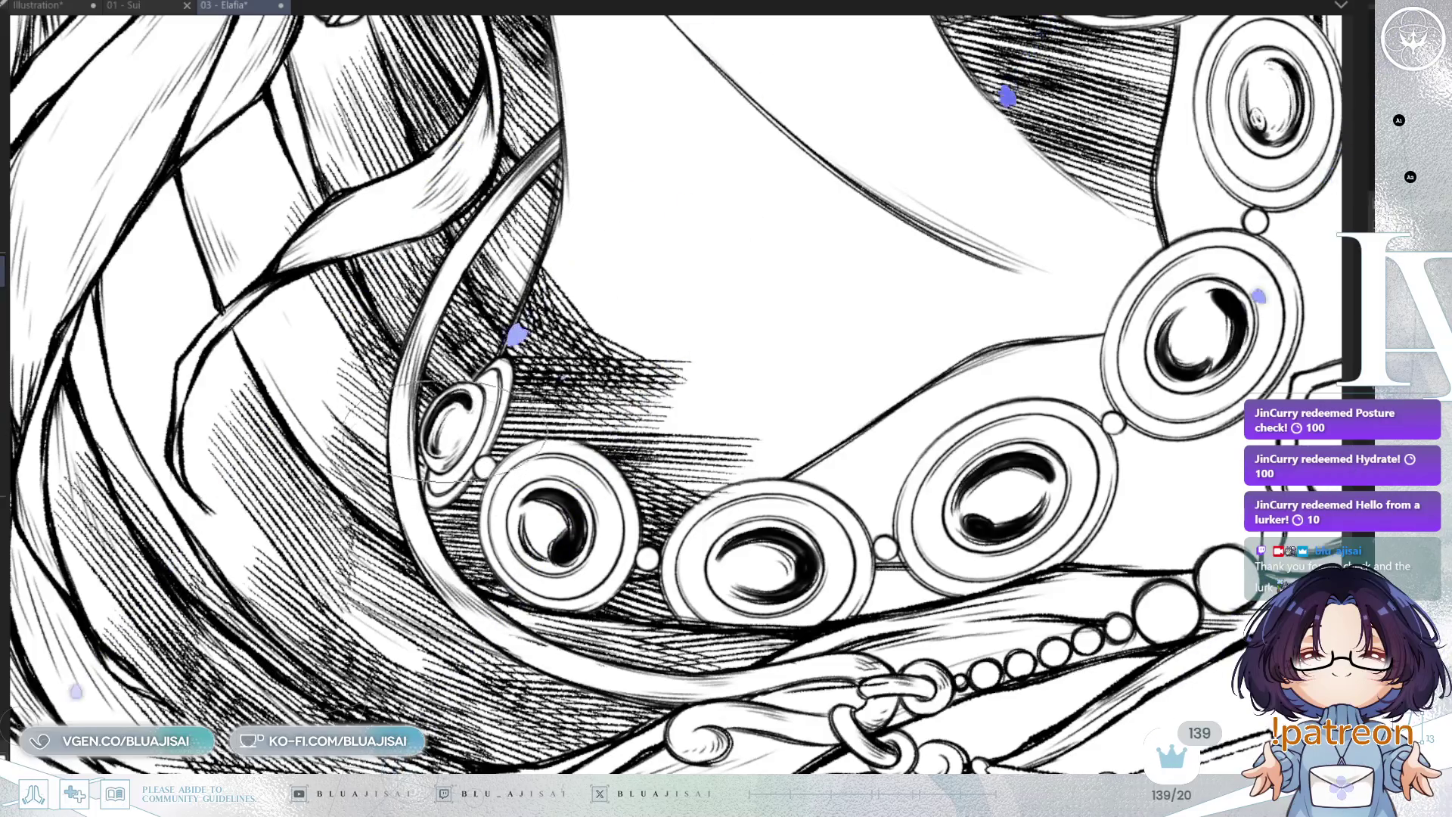
{"action": "scroll", "coordinate": [491, 424], "scroll_direction": "down", "scroll_amount": 2}
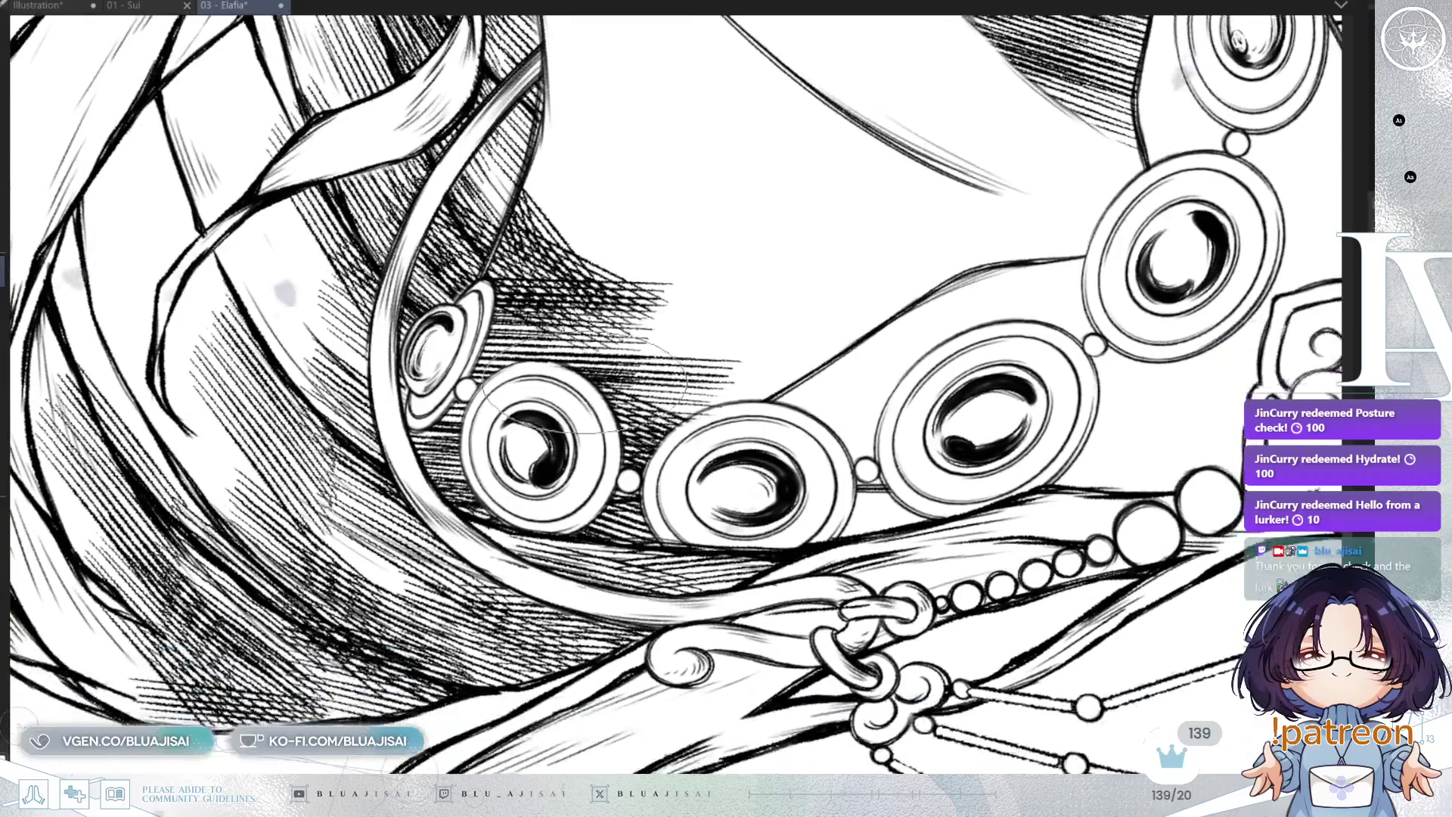
{"action": "key", "text": "h"}
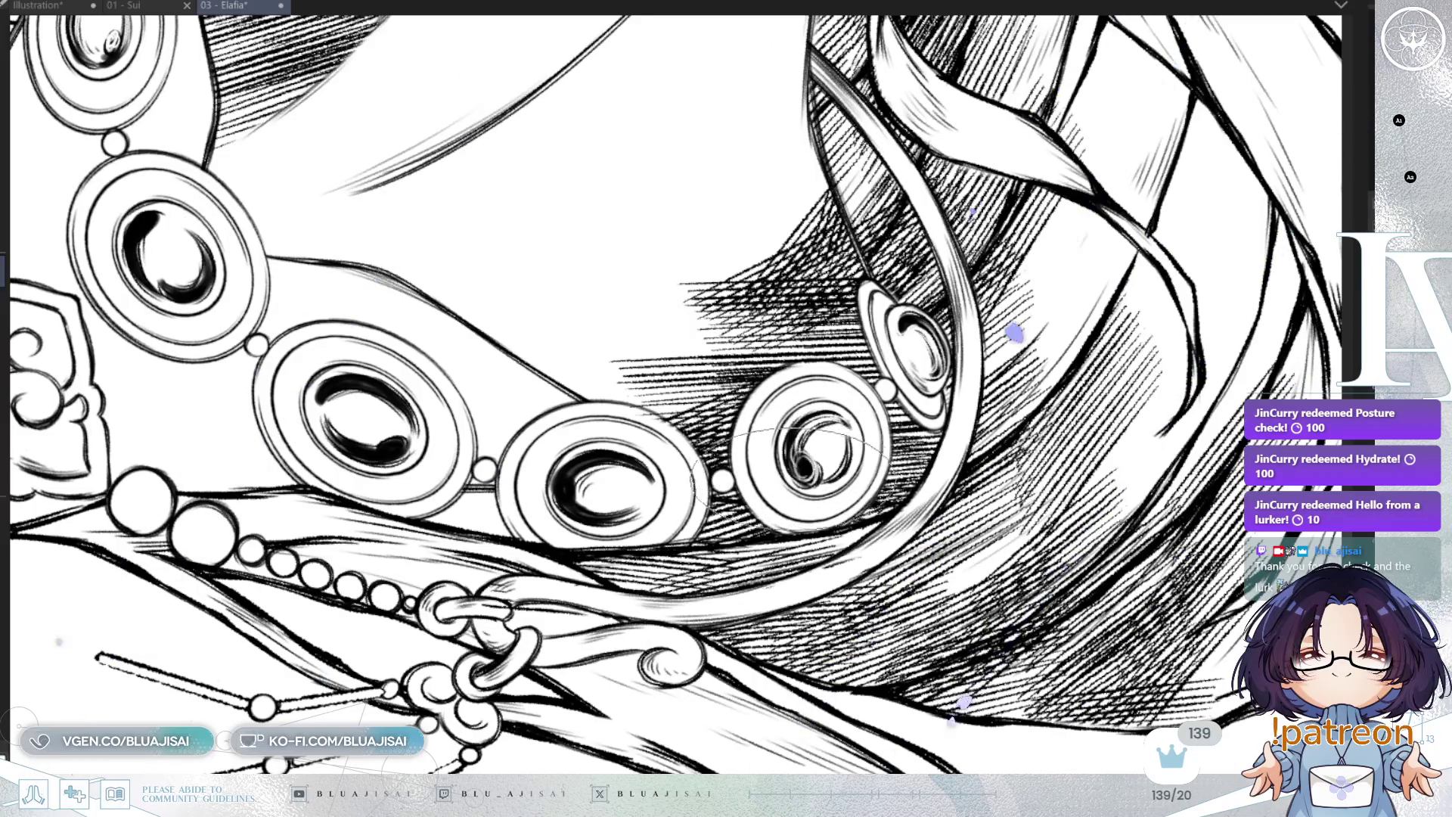
{"action": "left_click_drag", "start_coordinate": [677, 466], "coordinate": [680, 484]}
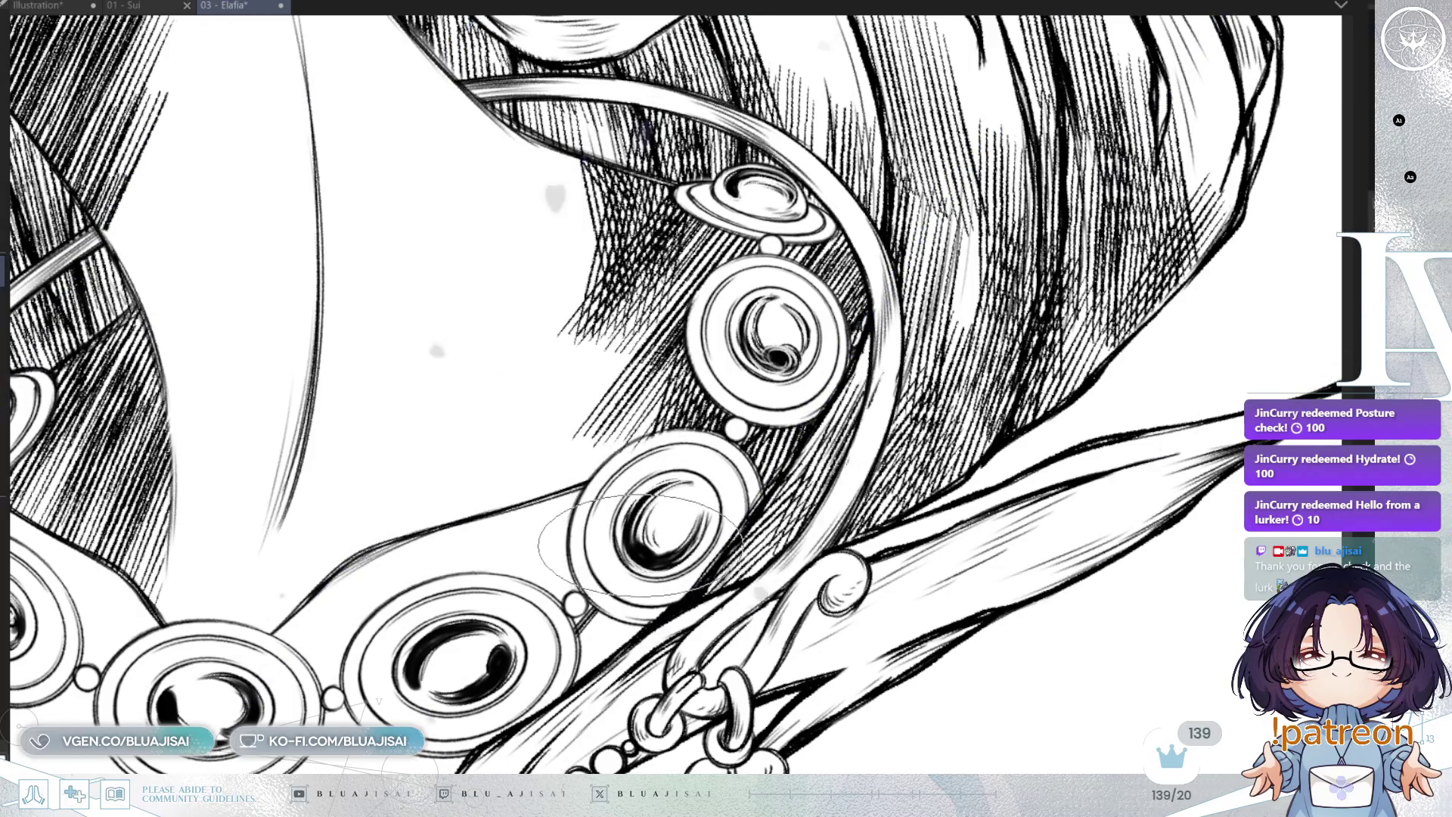
{"action": "mouse_move", "coordinate": [677, 529]}
{"action": "left_mouse_down"}
{"action": "mouse_move", "coordinate": [688, 450]}
{"action": "mouse_move", "coordinate": [645, 484]}
{"action": "left_mouse_up"}
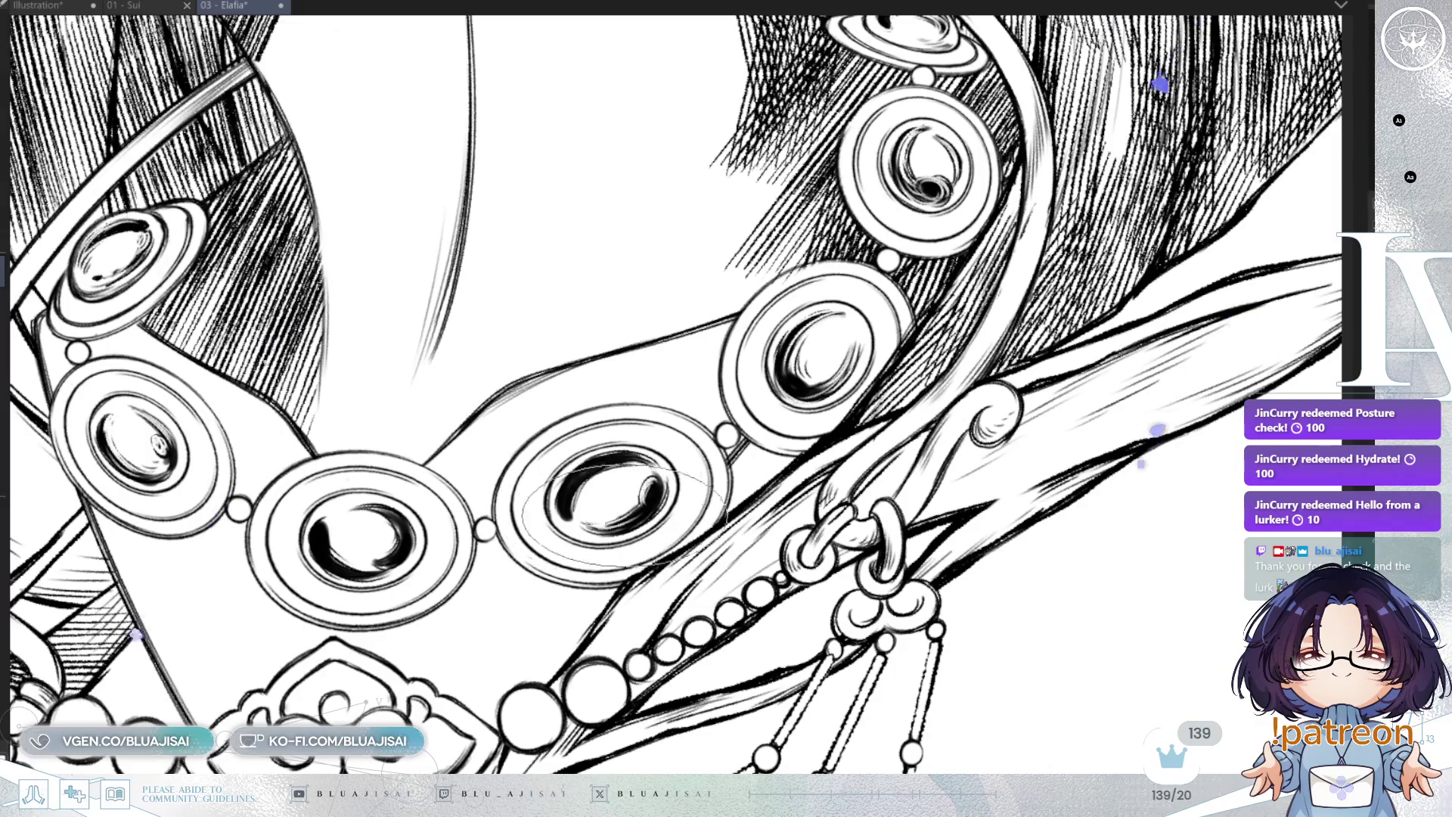
{"action": "left_click_drag", "start_coordinate": [624, 475], "coordinate": [598, 529]}
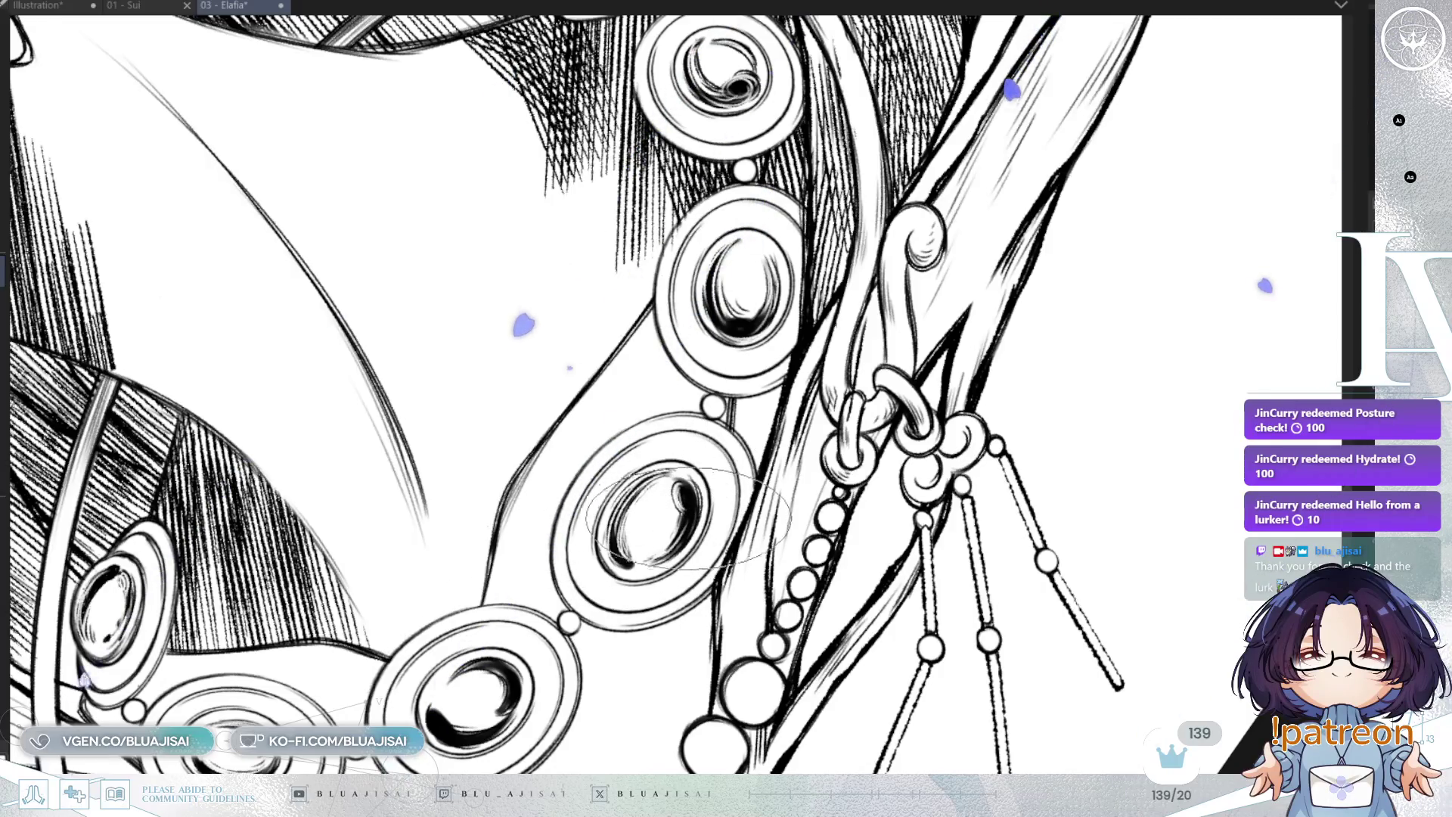
{"action": "mouse_move", "coordinate": [699, 503]}
{"action": "left_mouse_down"}
{"action": "mouse_move", "coordinate": [847, 382]}
{"action": "mouse_move", "coordinate": [685, 503]}
{"action": "mouse_move", "coordinate": [809, 406]}
{"action": "mouse_move", "coordinate": [997, 457]}
{"action": "left_mouse_up"}
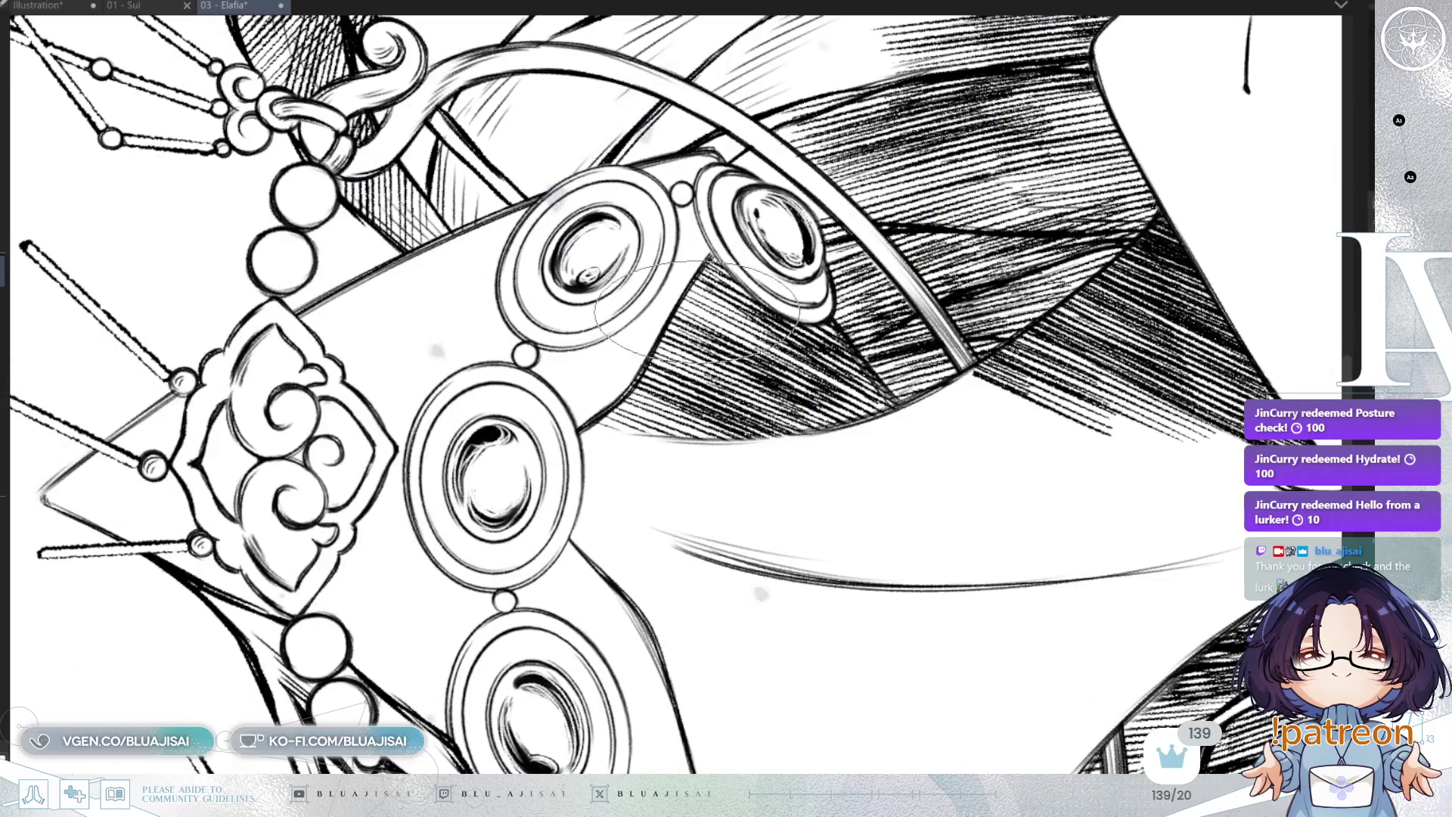
Fit the page to the window, then zoom in and ink three round necklace beads black
{"action": "key", "text": "ctrl+0"}
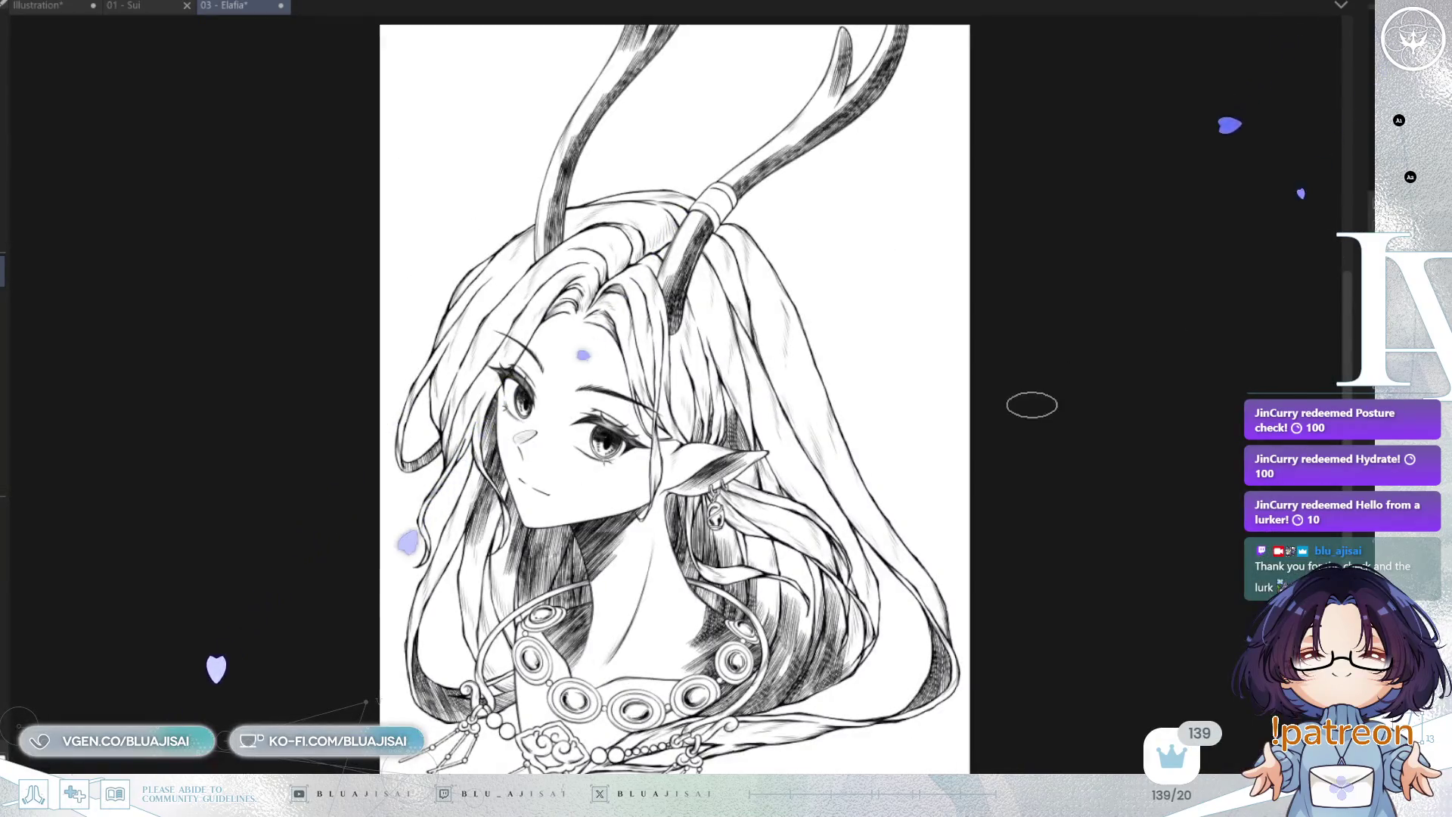
{"action": "scroll", "coordinate": [779, 606], "scroll_direction": "up", "scroll_amount": 2}
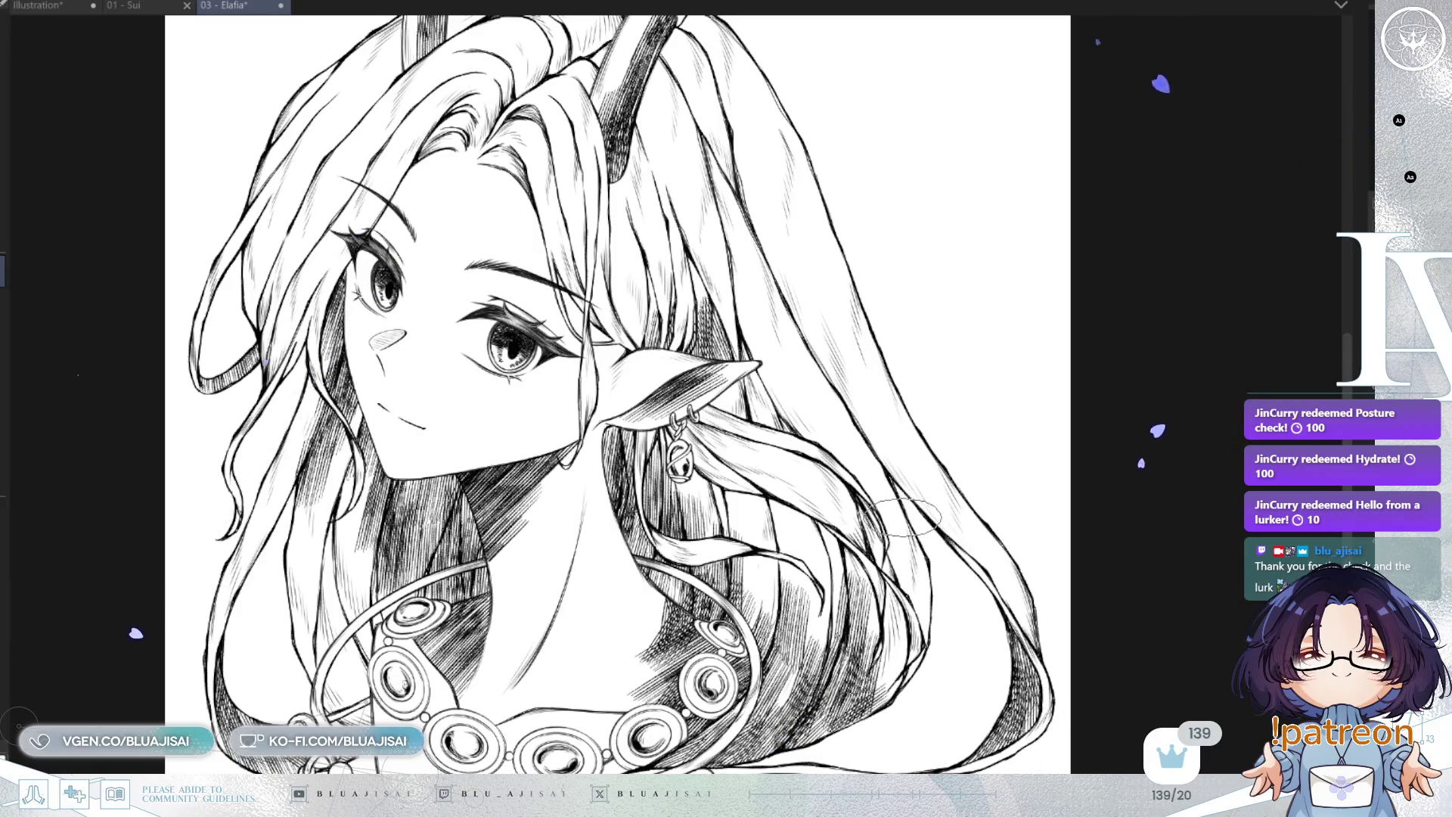
{"action": "left_click_drag", "start_coordinate": [900, 521], "coordinate": [1033, 431]}
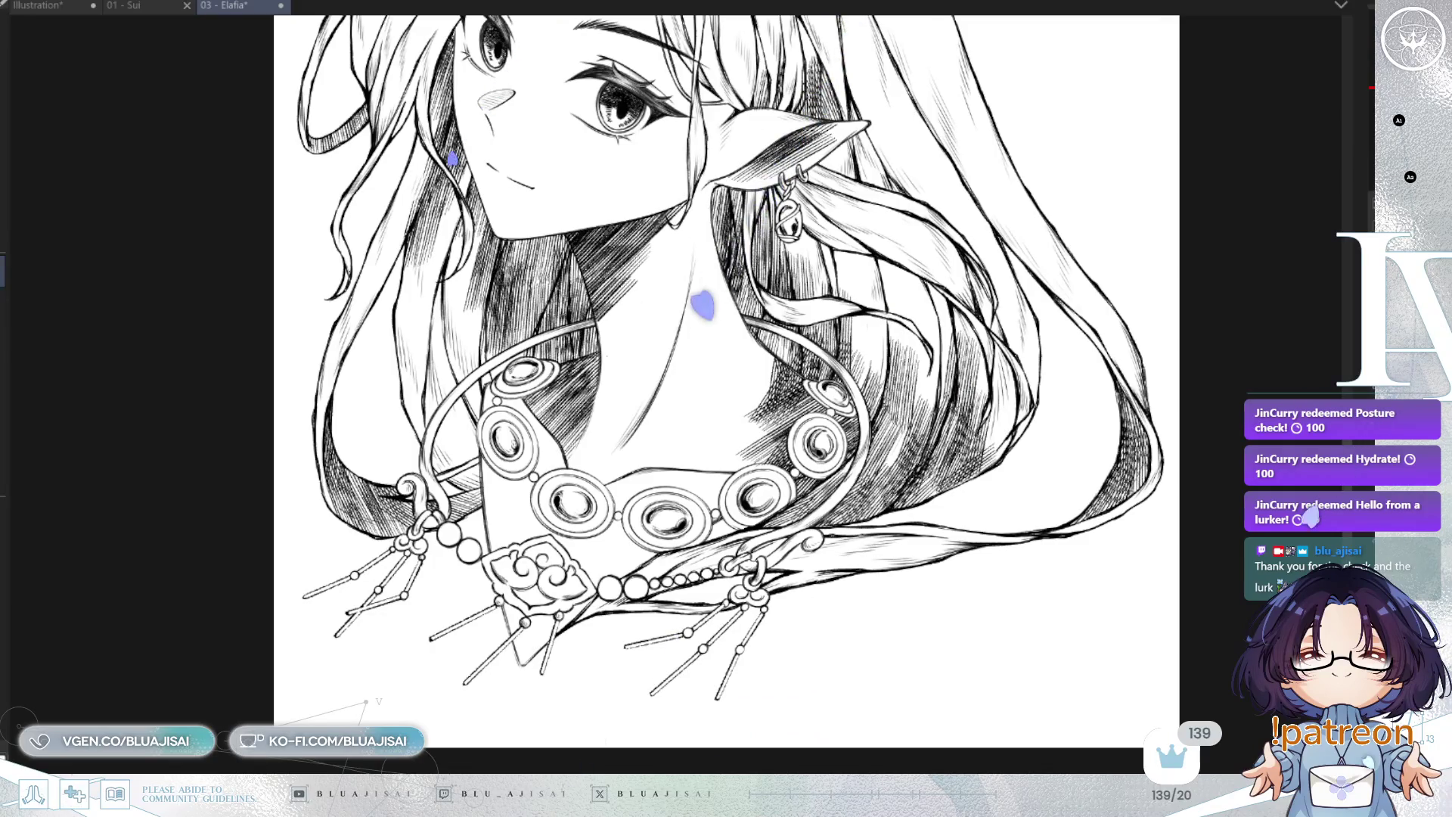
{"action": "scroll", "coordinate": [454, 526], "scroll_direction": "up", "scroll_amount": 4}
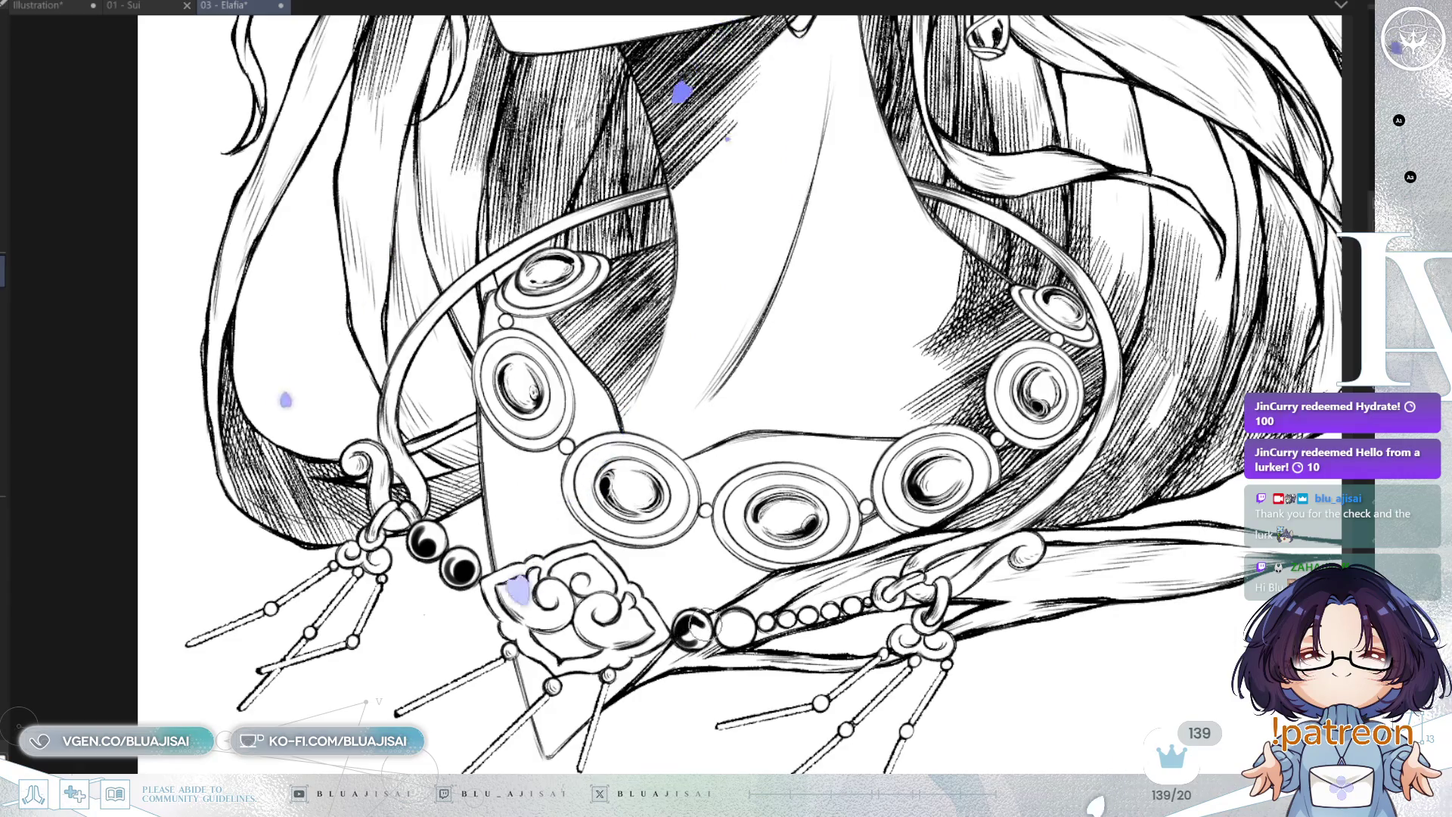
Shade the inside of the large bead right of the diamond pendant with dark strokes
{"action": "mouse_move", "coordinate": [727, 616]}
{"action": "left_mouse_down"}
{"action": "mouse_move", "coordinate": [727, 642]}
{"action": "mouse_move", "coordinate": [728, 621]}
{"action": "mouse_move", "coordinate": [849, 608]}
{"action": "left_mouse_up"}
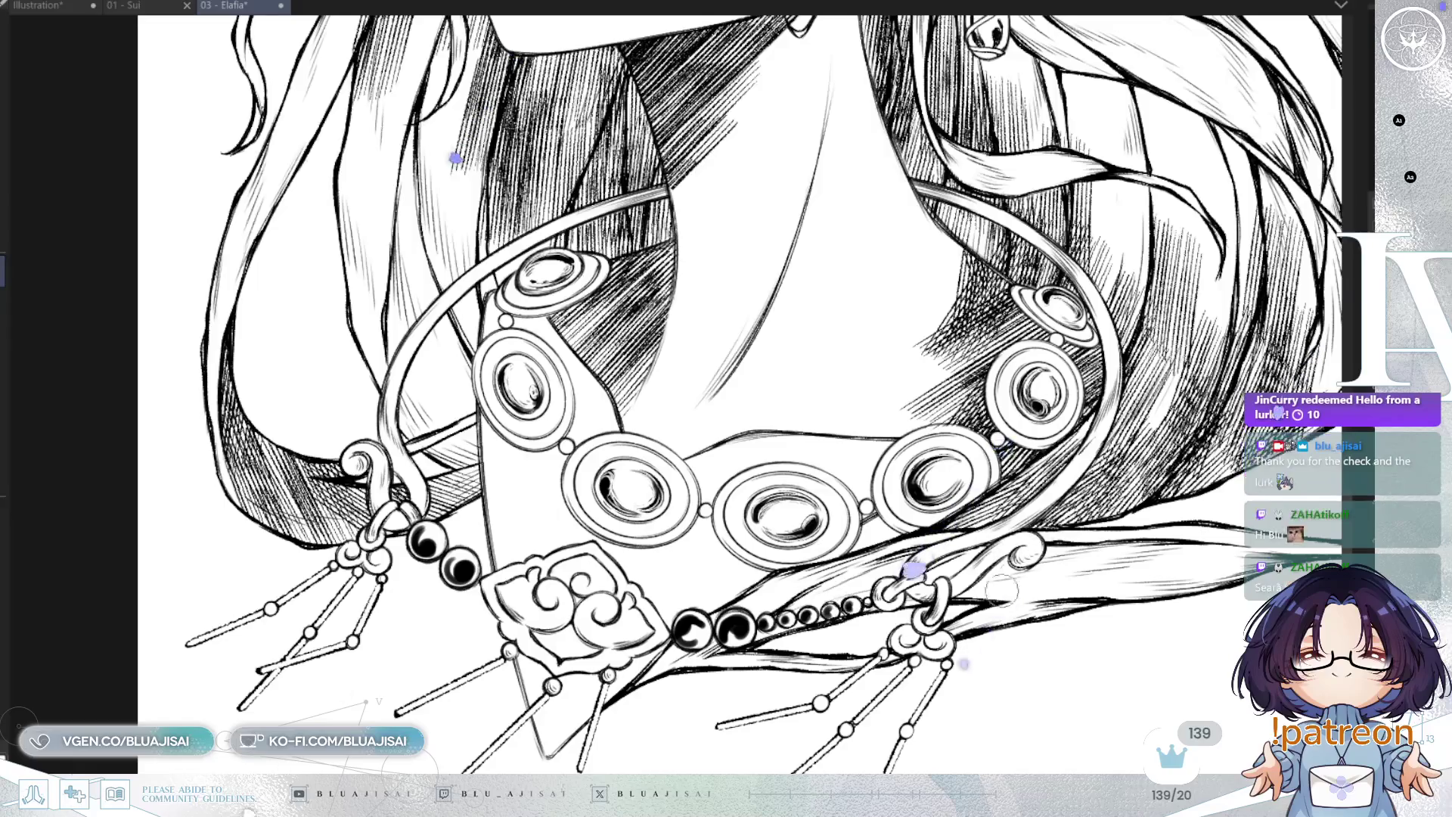
{"action": "left_click_drag", "start_coordinate": [865, 679], "coordinate": [900, 607]}
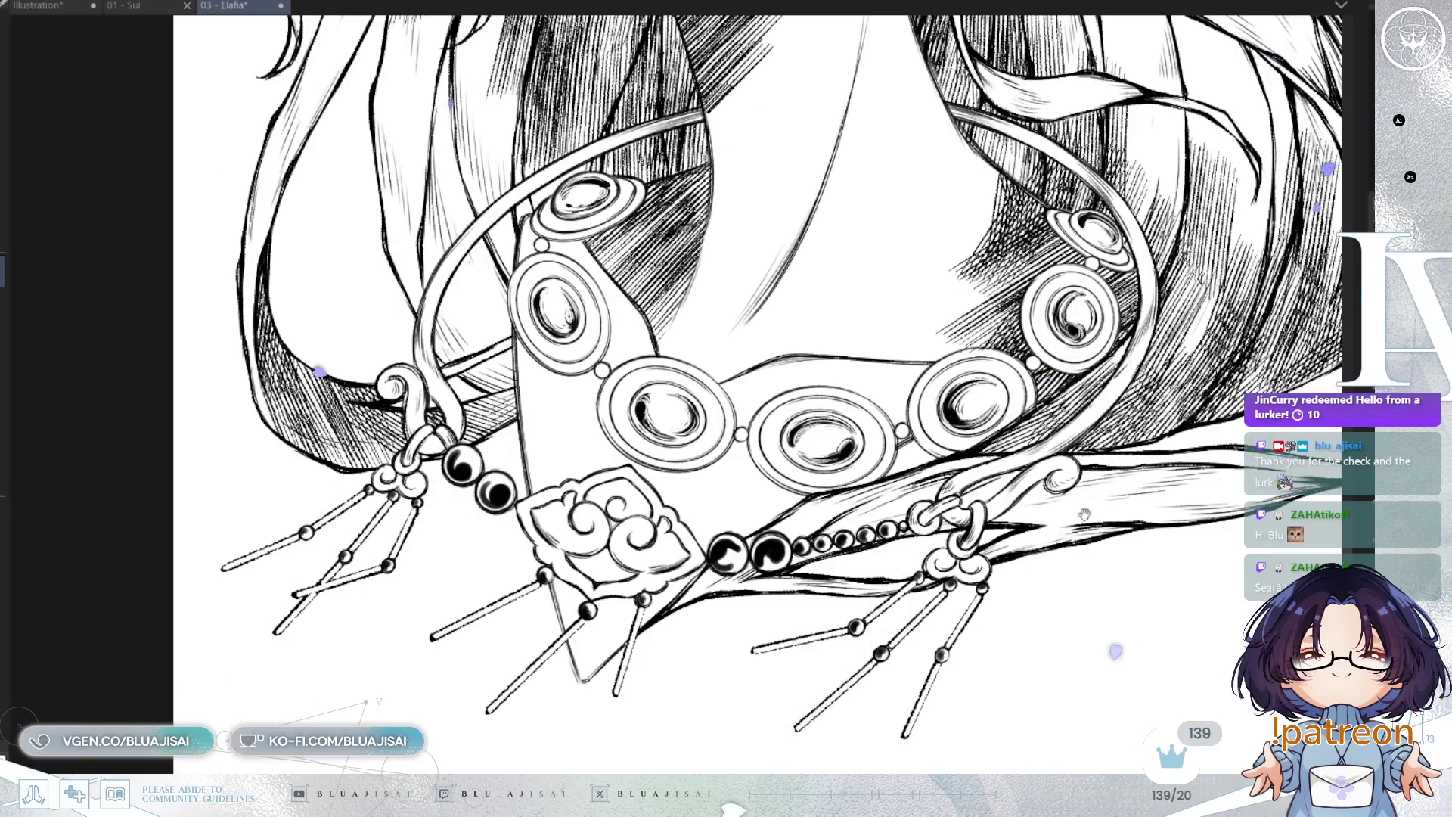
{"action": "left_click_drag", "start_coordinate": [1088, 509], "coordinate": [1006, 587]}
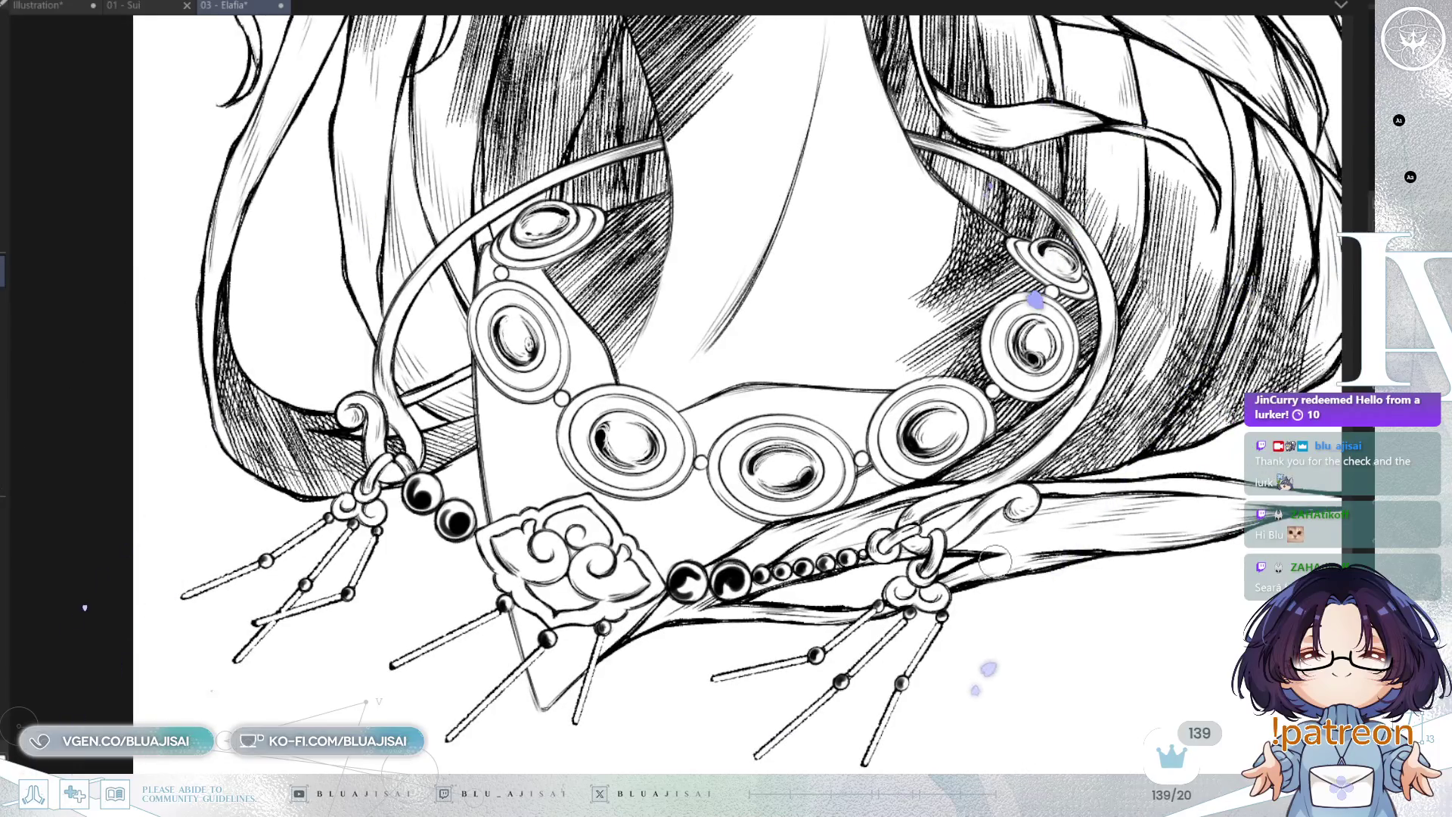
{"action": "left_click_drag", "start_coordinate": [821, 549], "coordinate": [787, 577]}
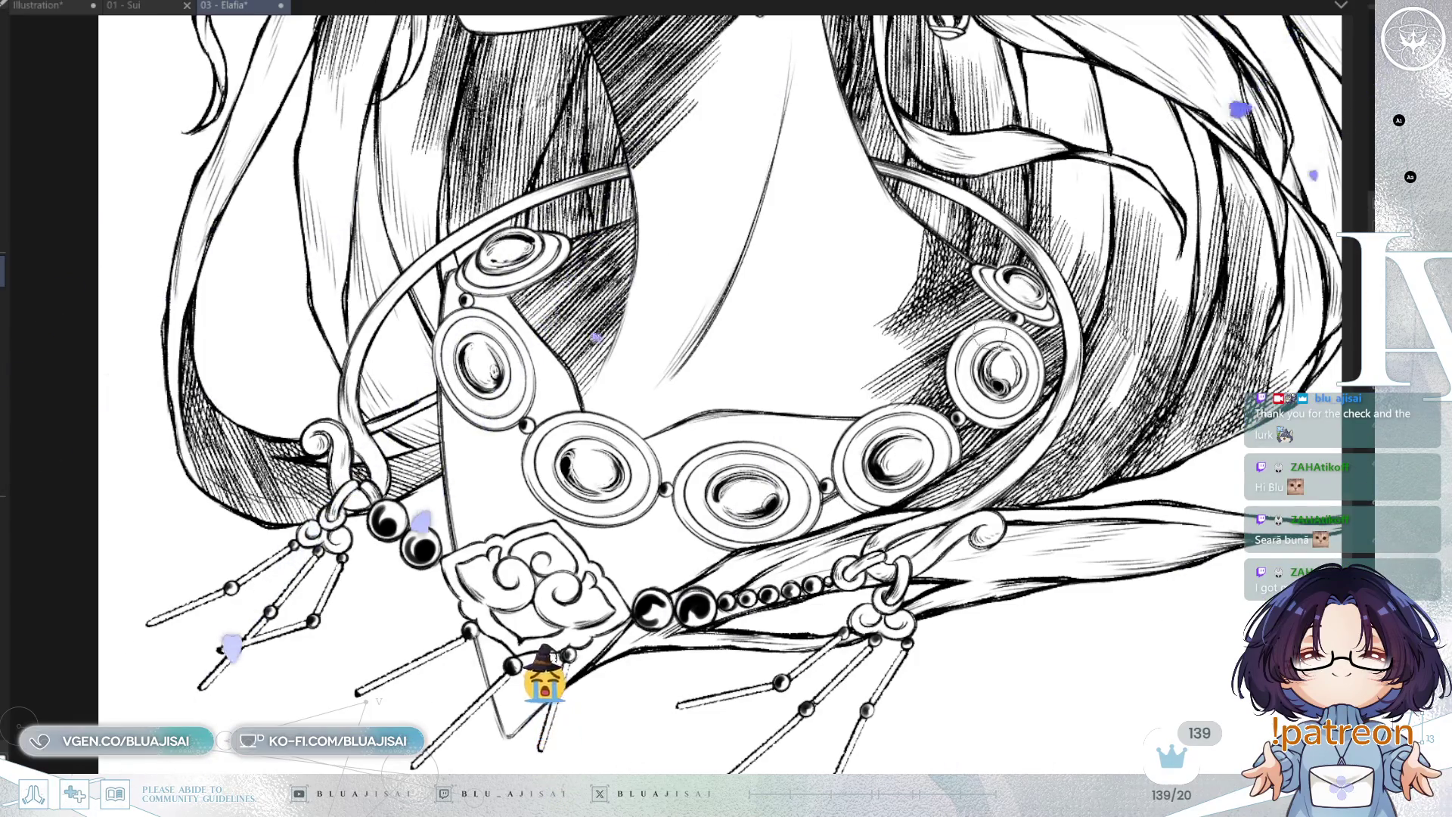
{"action": "left_click_drag", "start_coordinate": [1014, 310], "coordinate": [938, 340]}
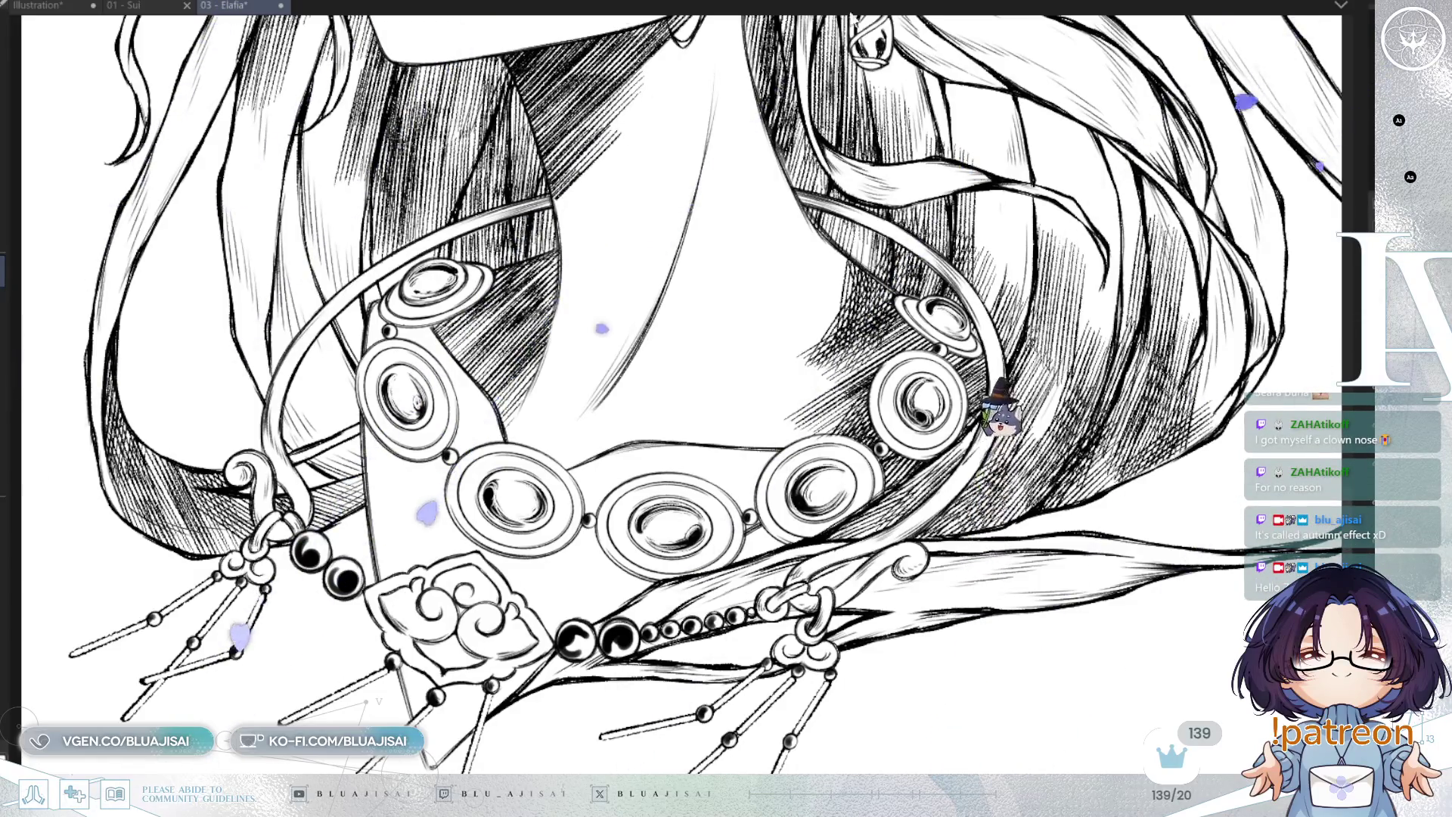
{"action": "scroll", "coordinate": [361, 226], "scroll_direction": "up", "scroll_amount": 3}
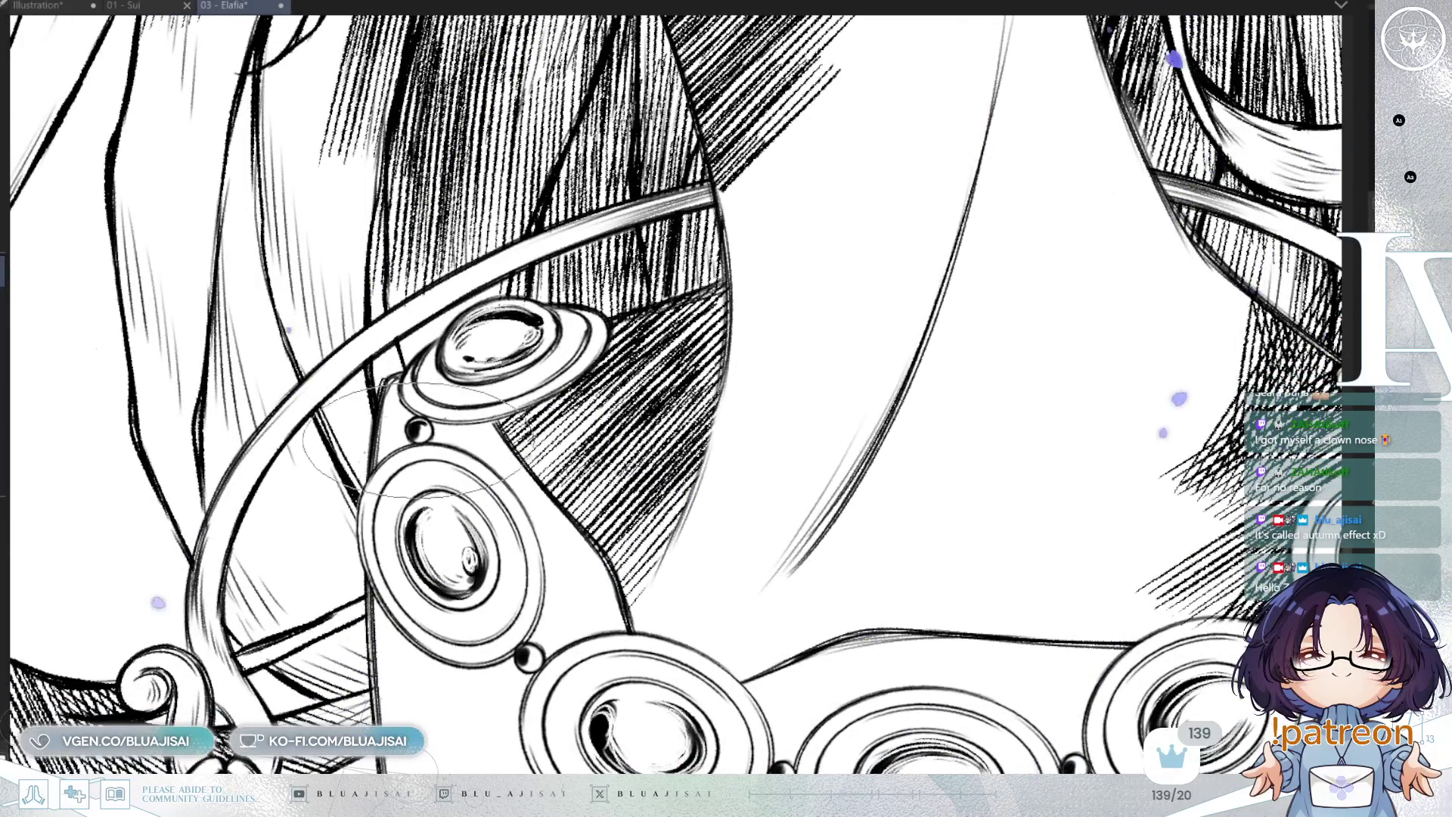
{"action": "scroll", "coordinate": [703, 408], "scroll_direction": "down", "scroll_amount": 2}
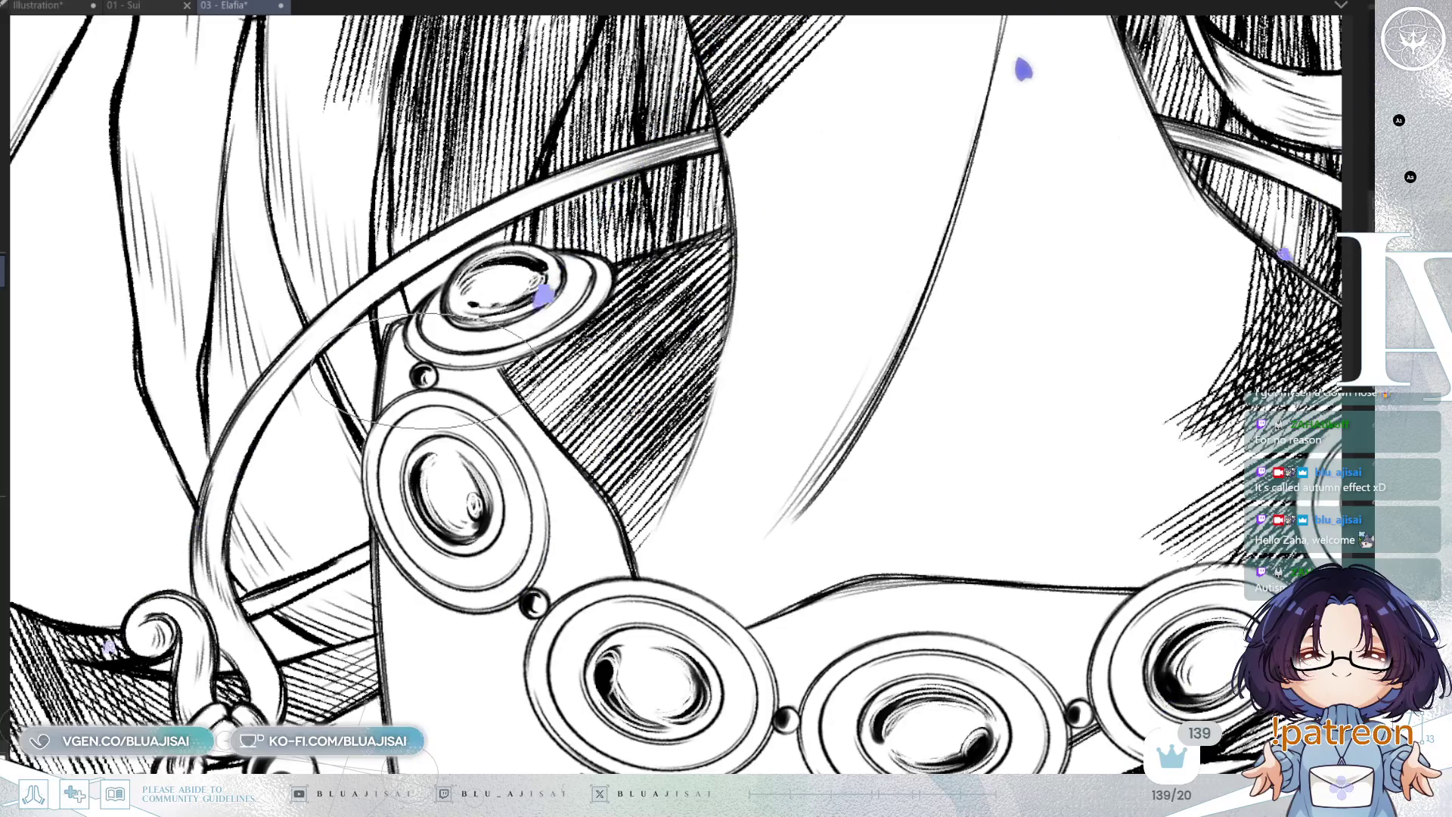
{"action": "scroll", "coordinate": [531, 500], "scroll_direction": "down", "scroll_amount": 4}
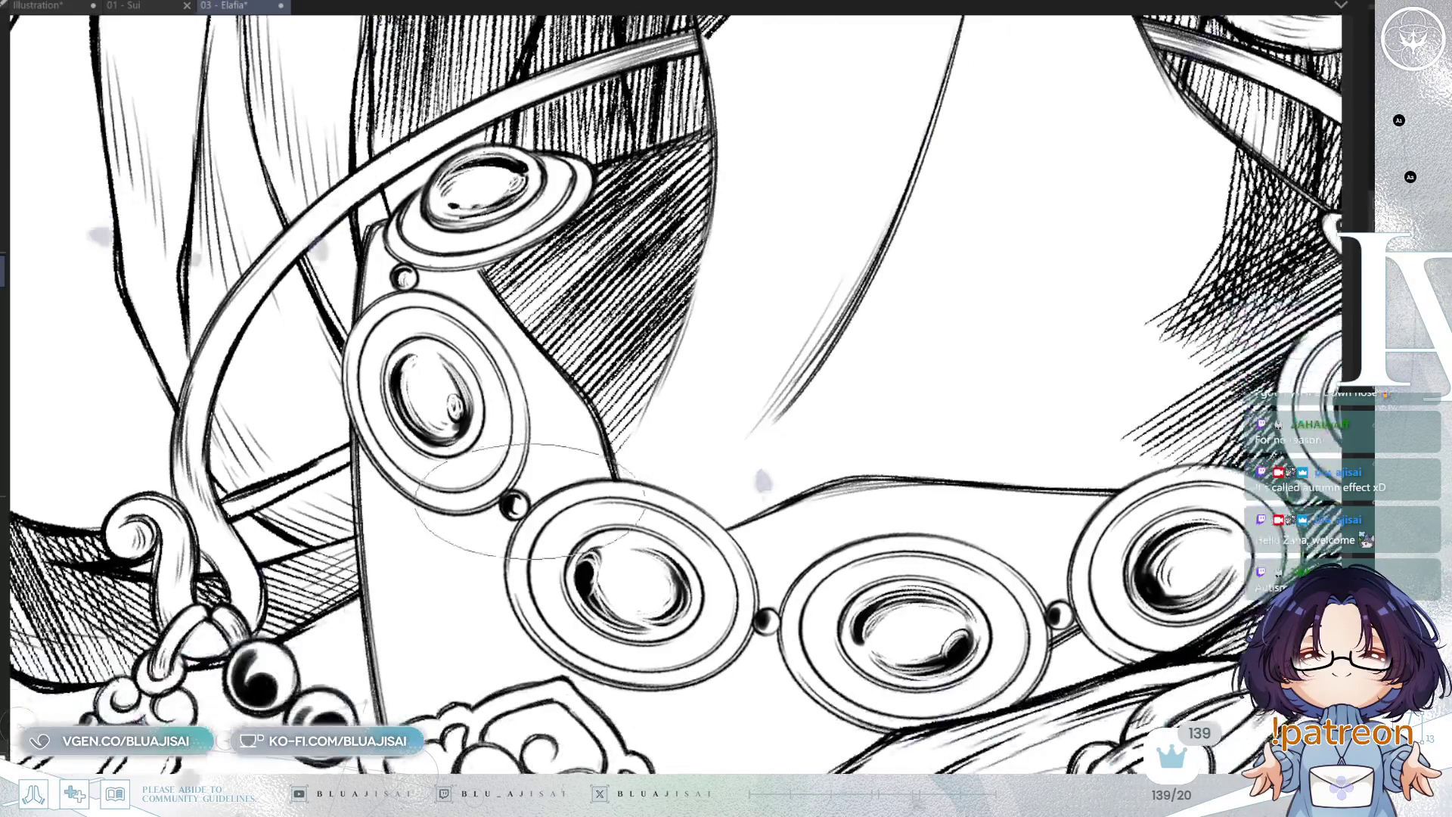
{"action": "mouse_move", "coordinate": [723, 512]}
{"action": "left_mouse_down"}
{"action": "mouse_move", "coordinate": [680, 432]}
{"action": "mouse_move", "coordinate": [631, 386]}
{"action": "left_mouse_up"}
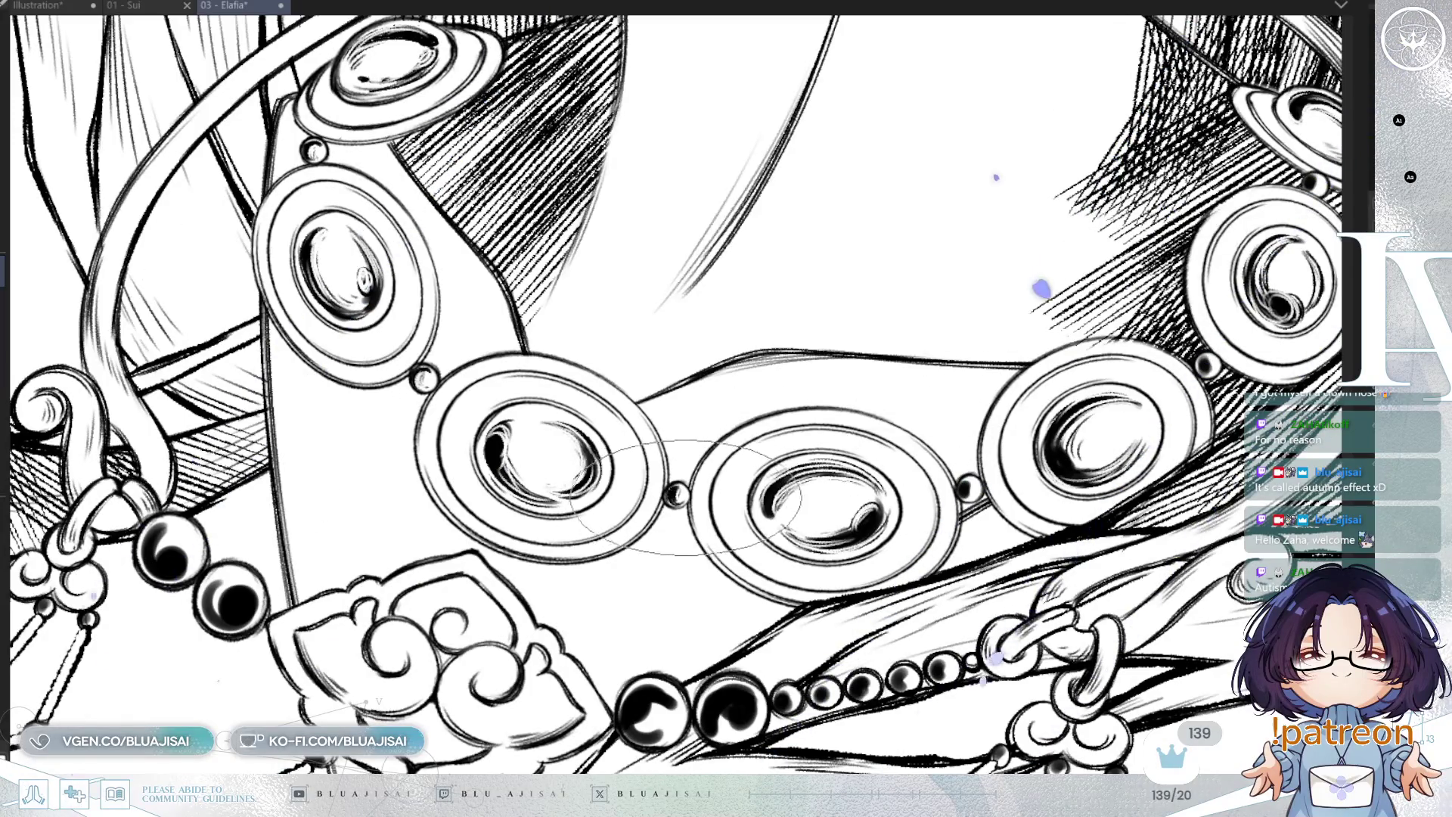
{"action": "left_click_drag", "start_coordinate": [971, 503], "coordinate": [740, 473]}
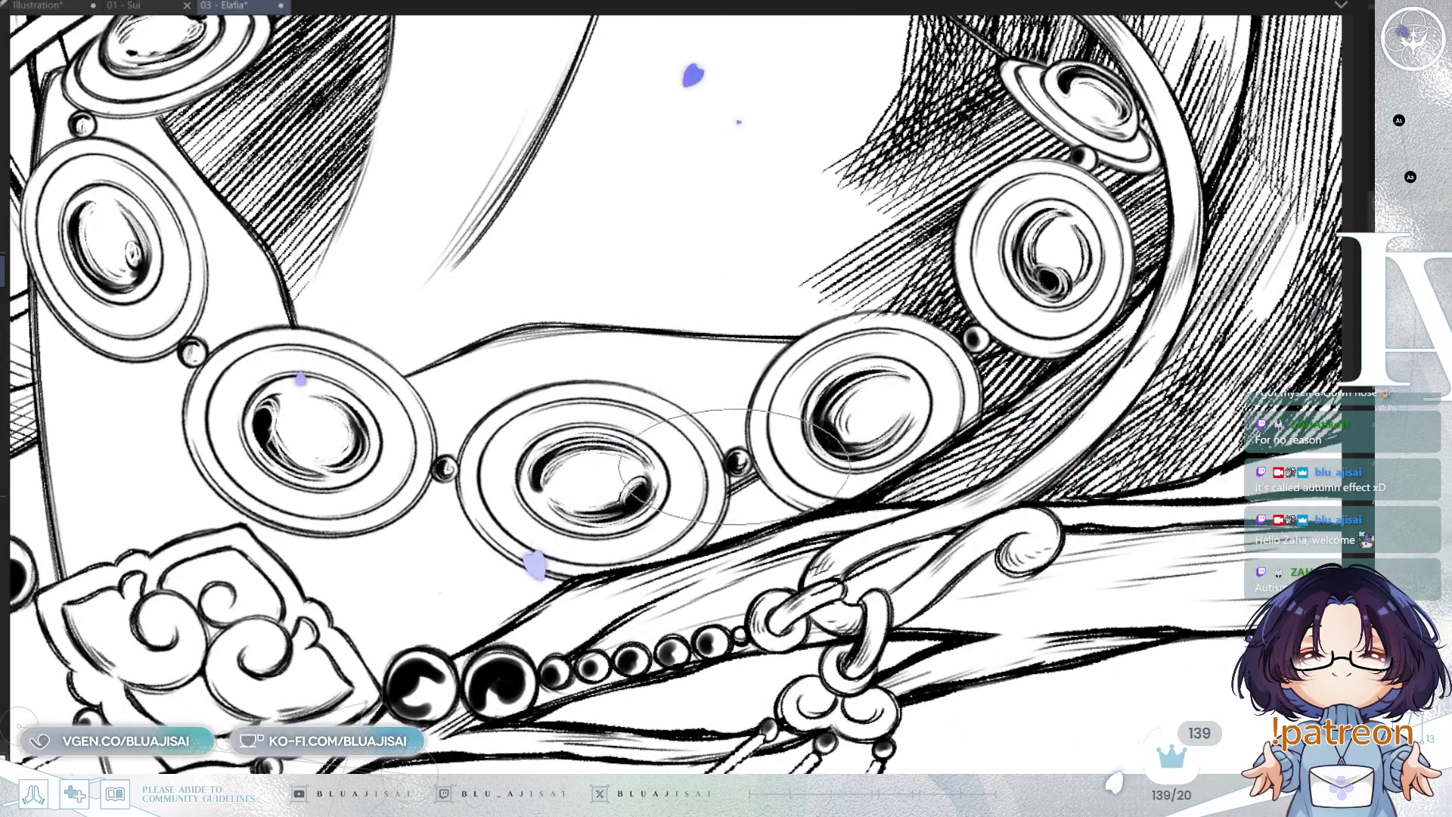
{"action": "left_click_drag", "start_coordinate": [847, 363], "coordinate": [756, 431]}
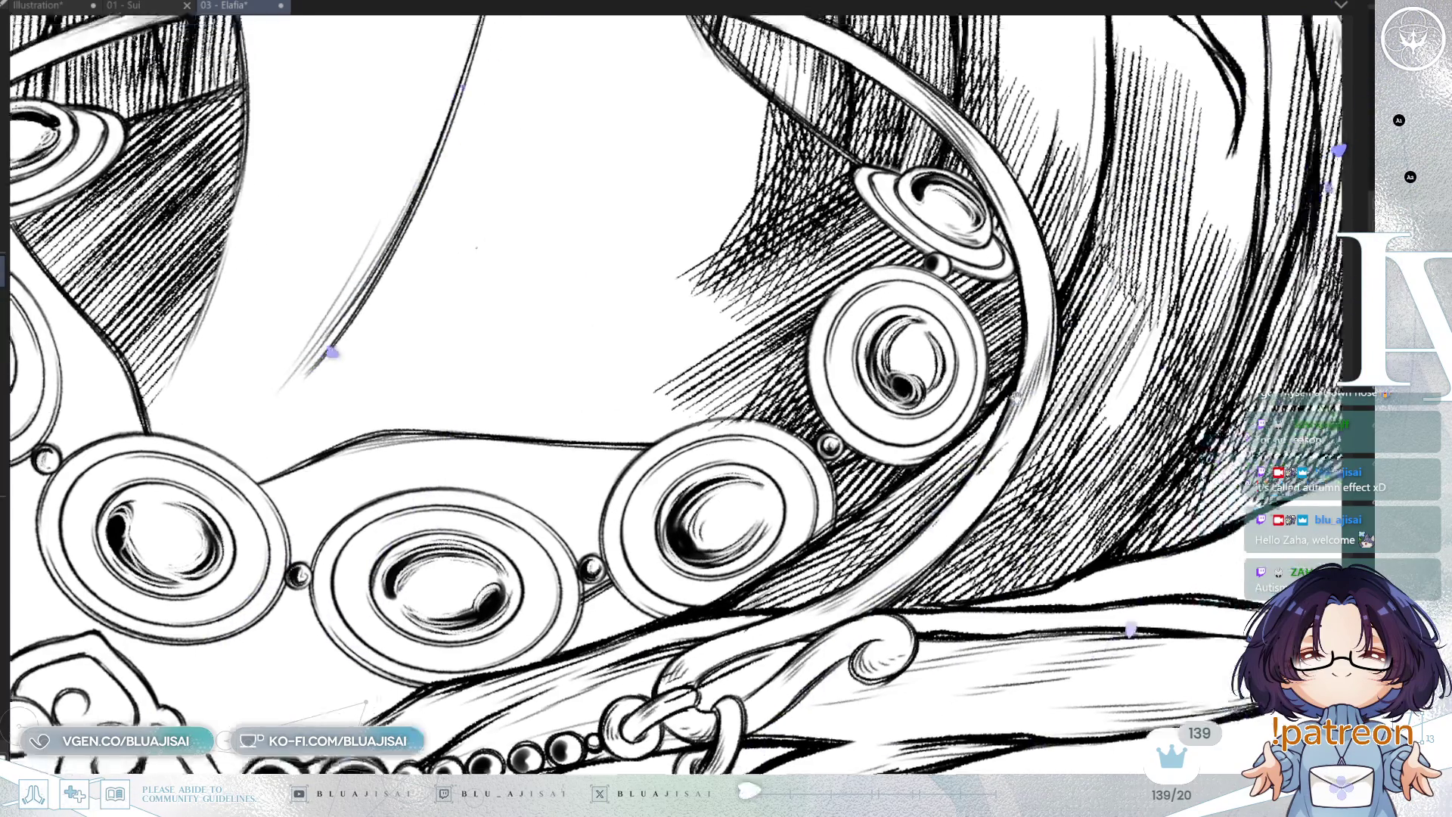
{"action": "left_click_drag", "start_coordinate": [881, 397], "coordinate": [798, 393]}
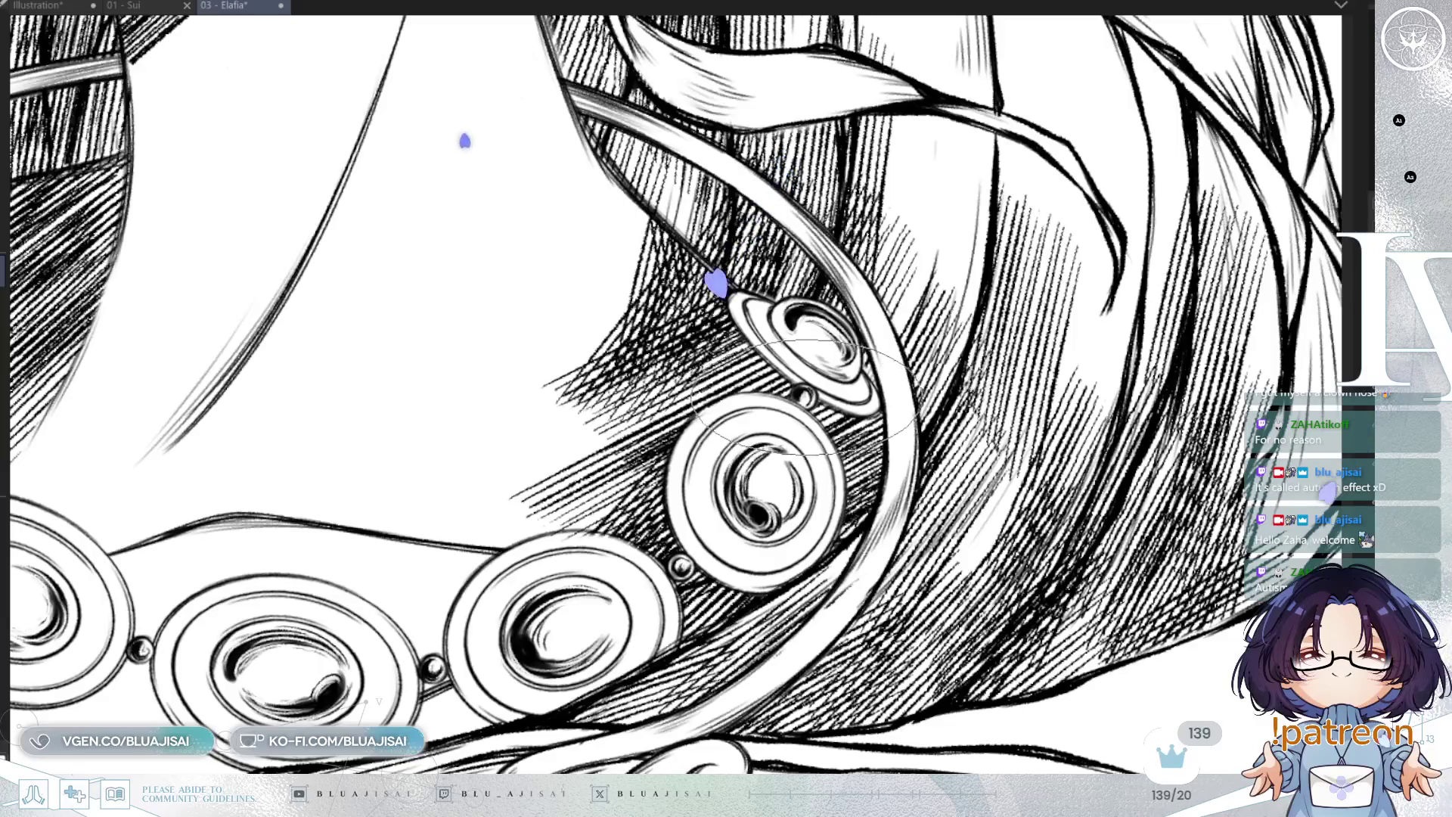
{"action": "scroll", "coordinate": [802, 397], "scroll_direction": "down", "scroll_amount": 5}
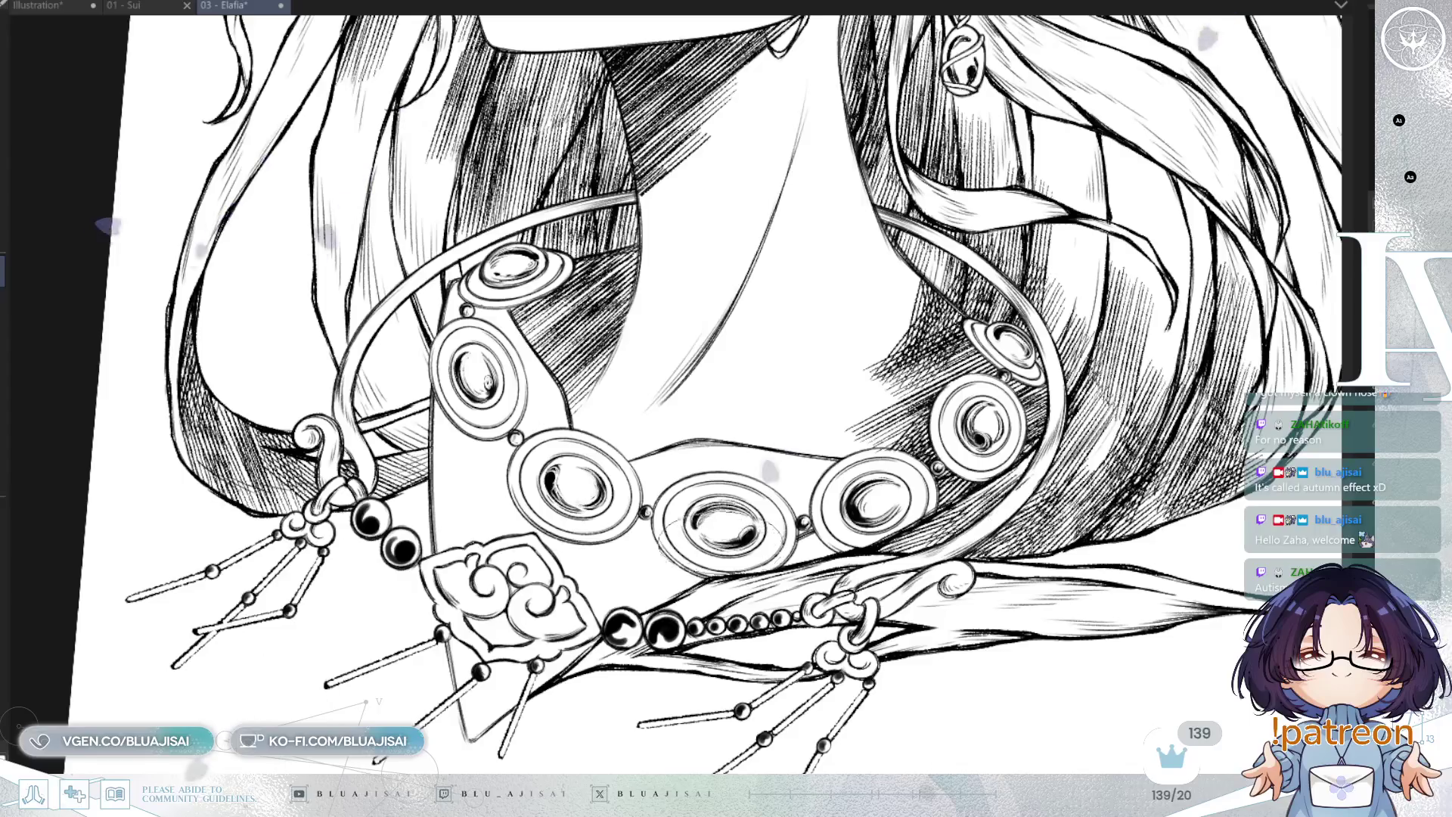
{"action": "scroll", "coordinate": [522, 442], "scroll_direction": "up", "scroll_amount": 4}
{"action": "scroll", "coordinate": [522, 442], "scroll_direction": "up", "scroll_amount": 2}
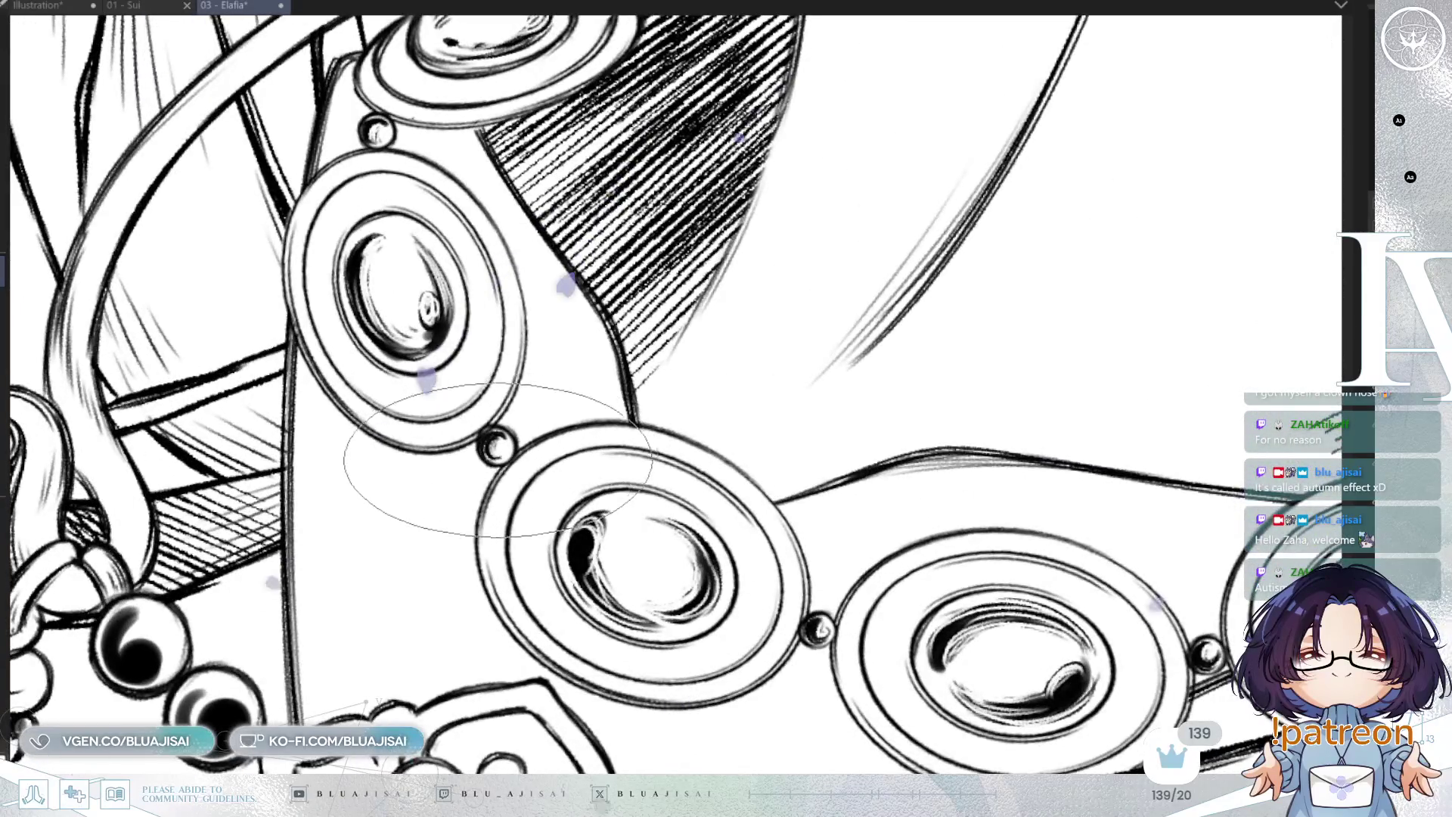
{"action": "scroll", "coordinate": [502, 447], "scroll_direction": "down", "scroll_amount": 2}
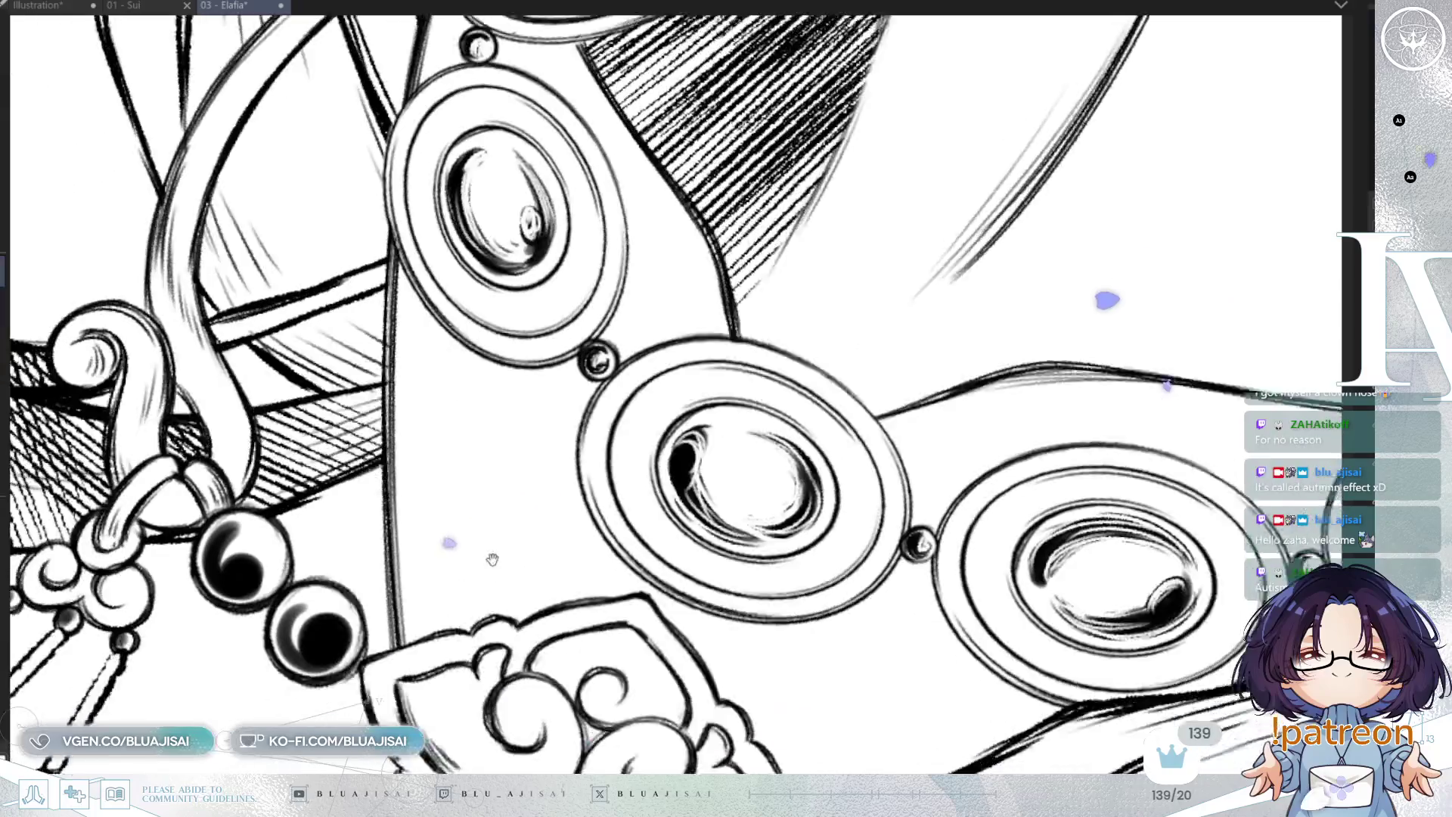
{"action": "scroll", "coordinate": [579, 461], "scroll_direction": "up", "scroll_amount": 2}
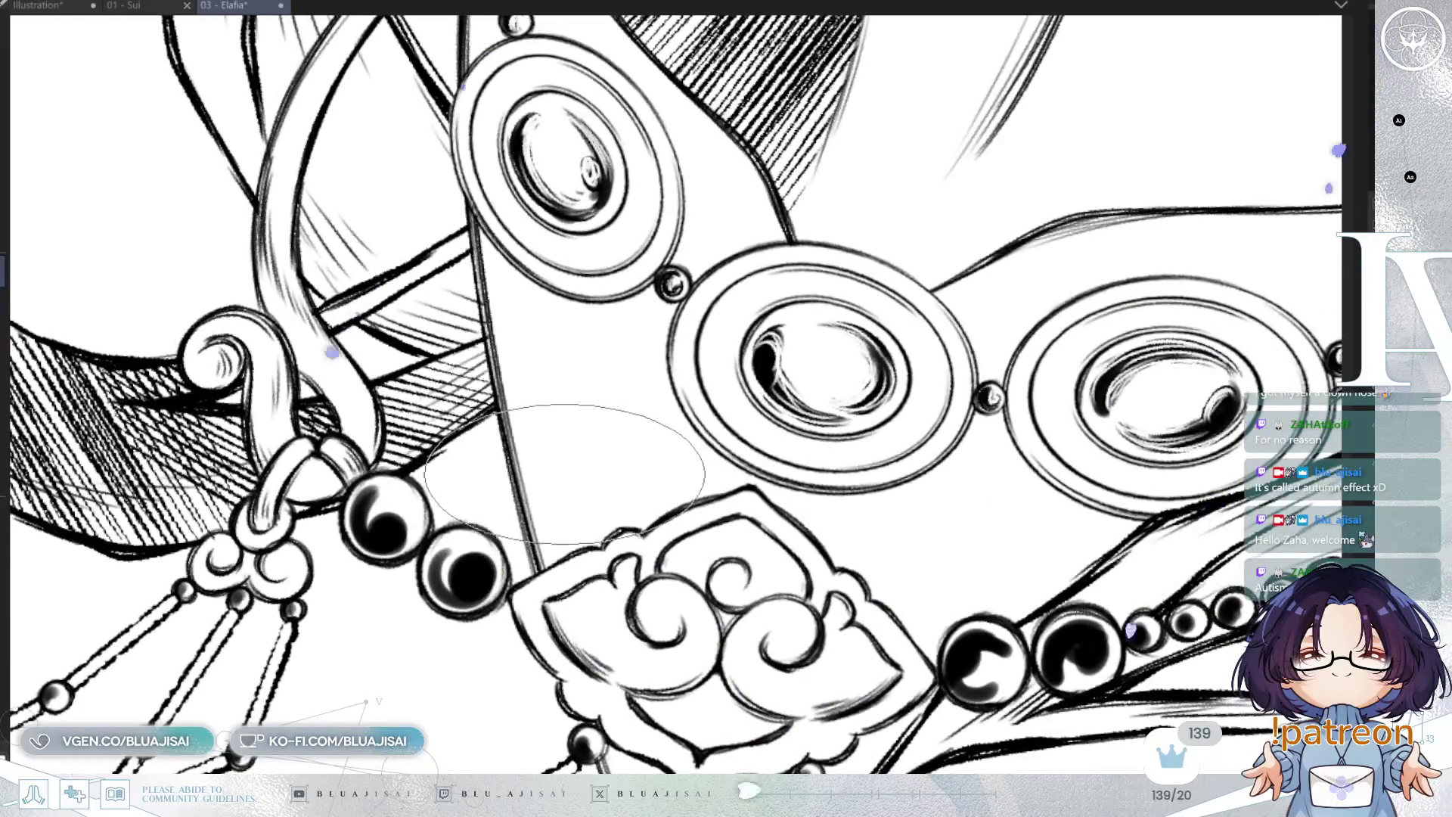
{"action": "scroll", "coordinate": [563, 473], "scroll_direction": "down", "scroll_amount": 2}
{"action": "scroll", "coordinate": [780, 373], "scroll_direction": "up", "scroll_amount": 4}
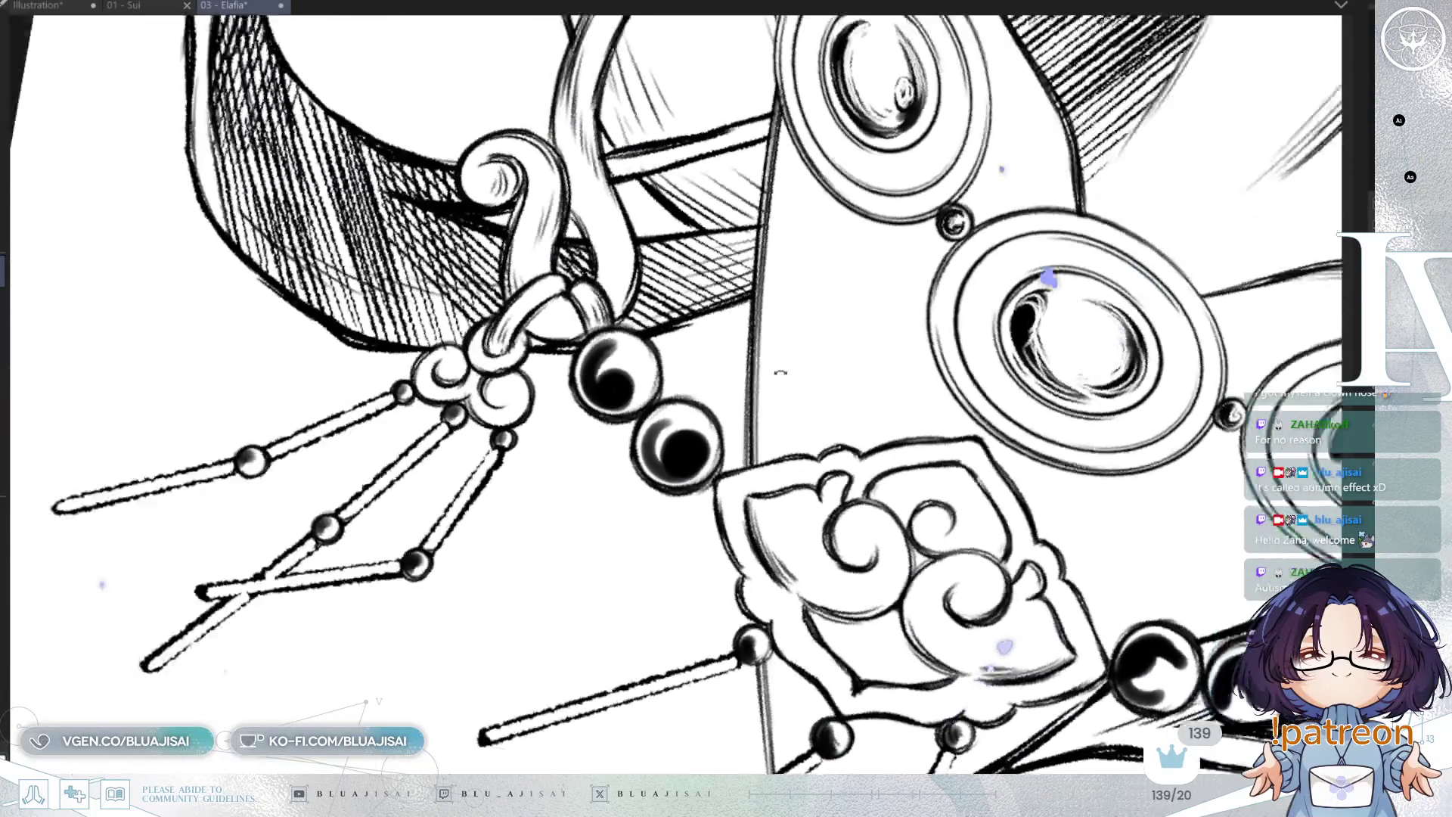
{"action": "left_click_drag", "start_coordinate": [781, 372], "coordinate": [709, 501]}
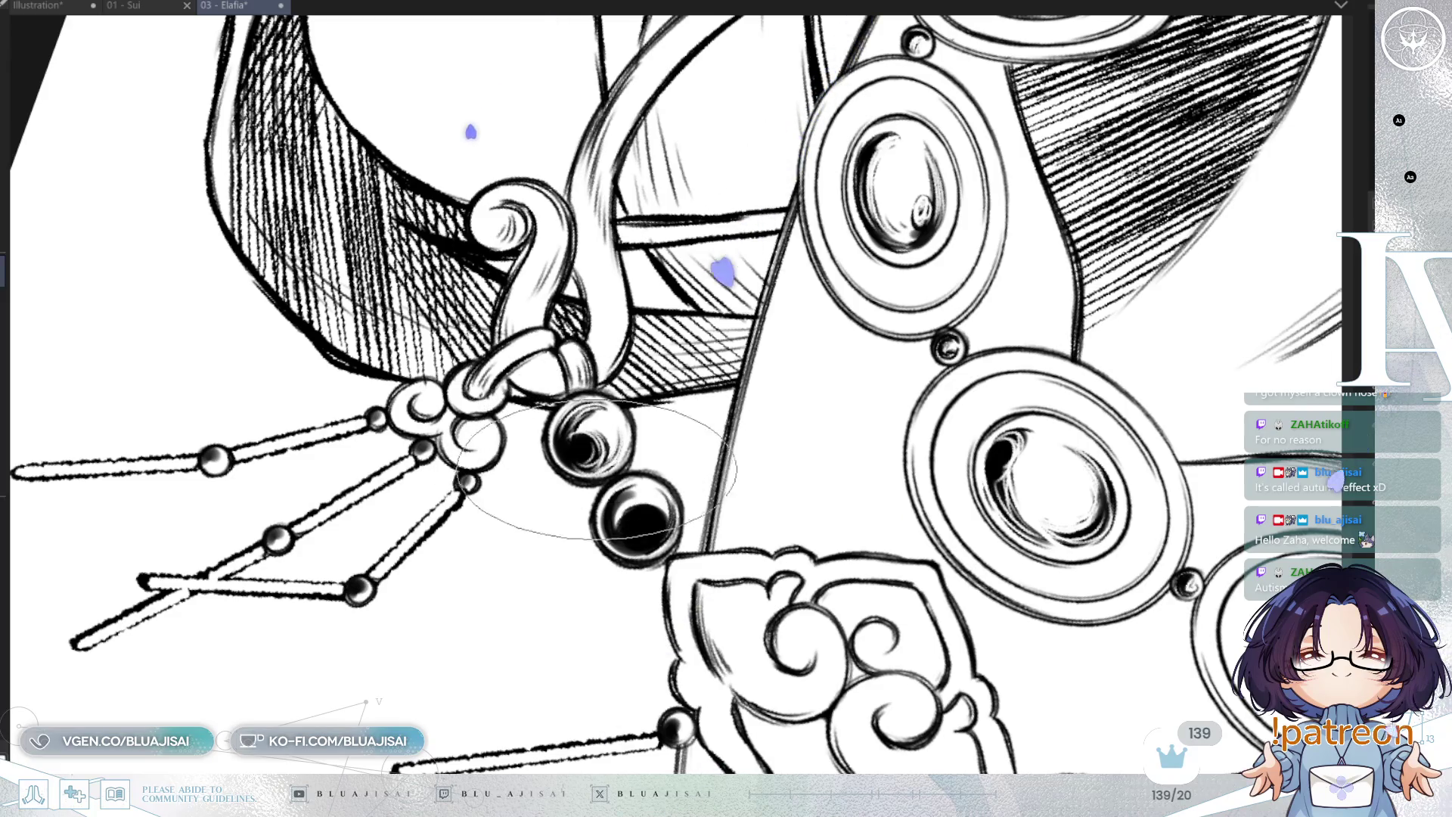
{"action": "mouse_move", "coordinate": [860, 373]}
{"action": "left_mouse_down"}
{"action": "mouse_move", "coordinate": [746, 405]}
{"action": "mouse_move", "coordinate": [881, 452]}
{"action": "mouse_move", "coordinate": [827, 389]}
{"action": "left_mouse_up"}
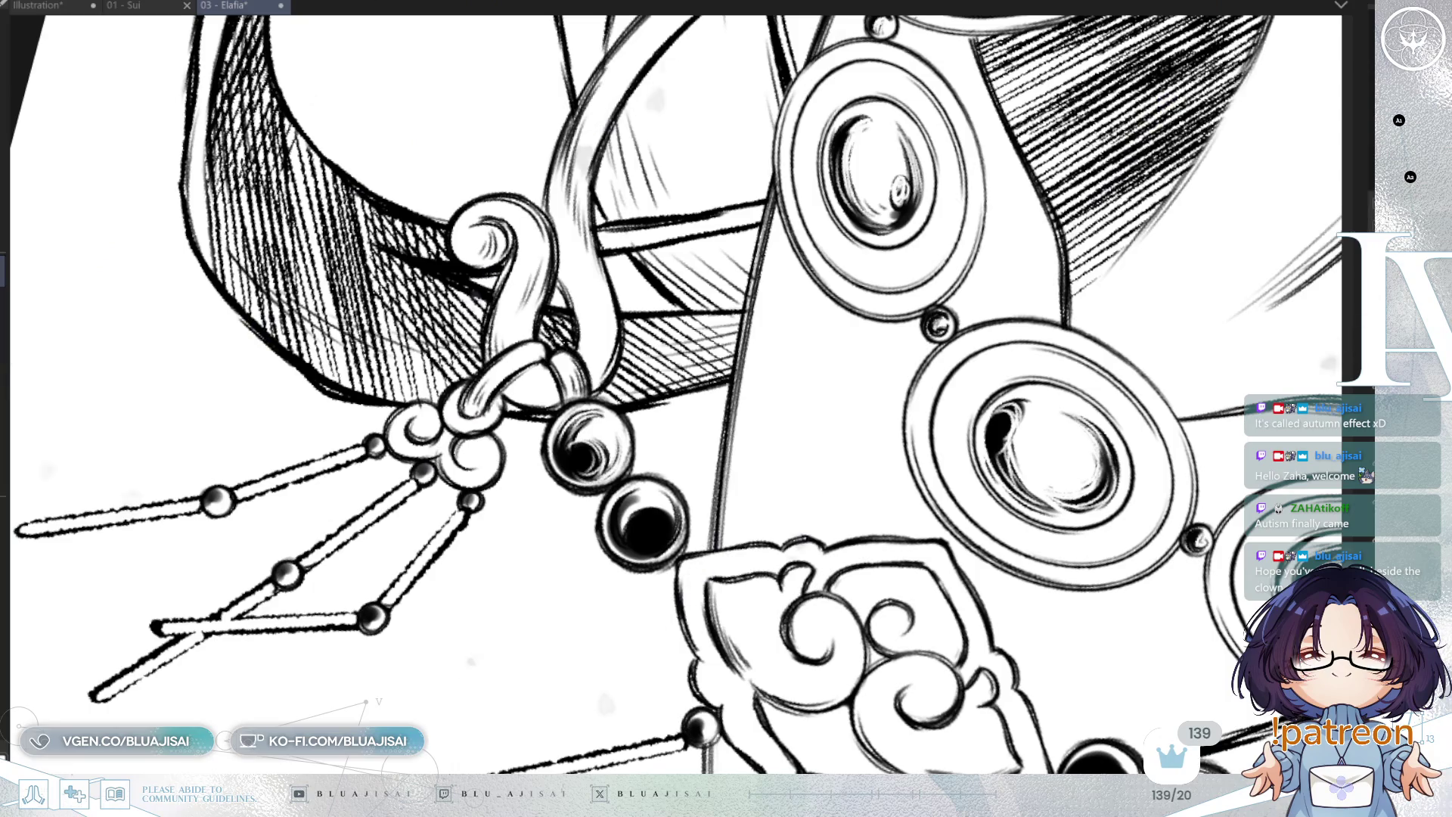
{"action": "left_click_drag", "start_coordinate": [671, 509], "coordinate": [643, 438]}
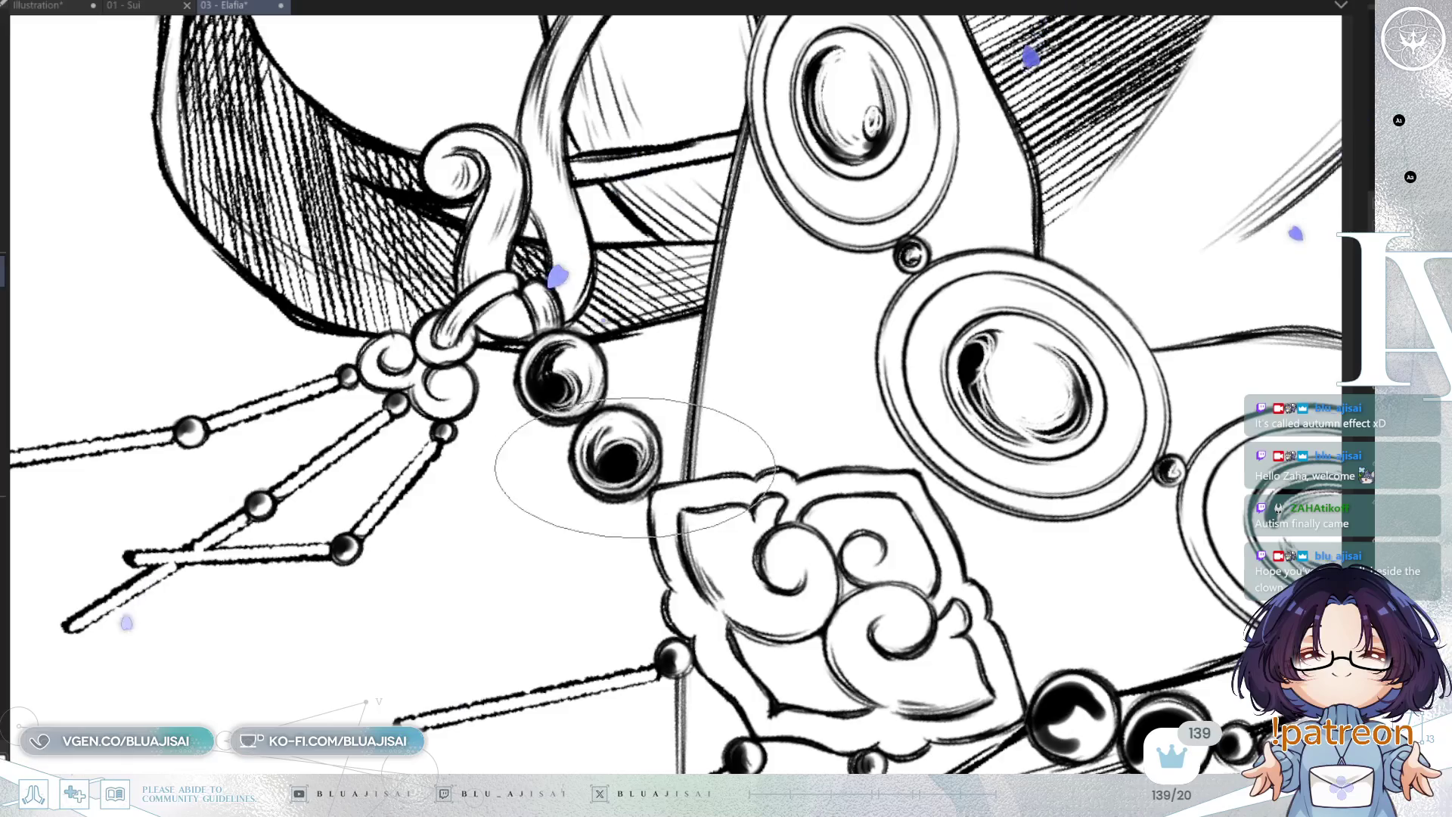
{"action": "scroll", "coordinate": [637, 462], "scroll_direction": "down", "scroll_amount": 3}
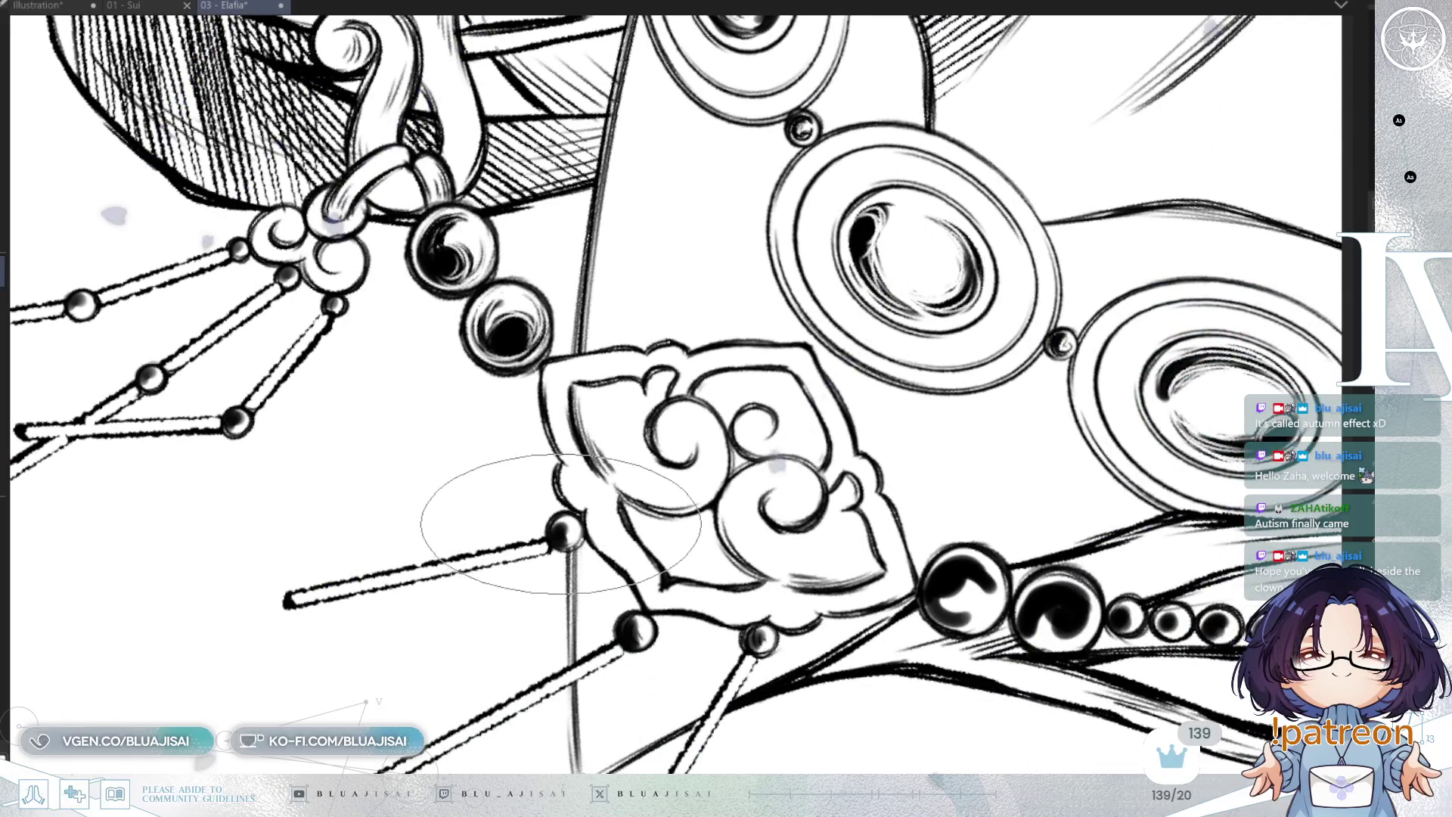
{"action": "left_click_drag", "start_coordinate": [998, 544], "coordinate": [802, 453]}
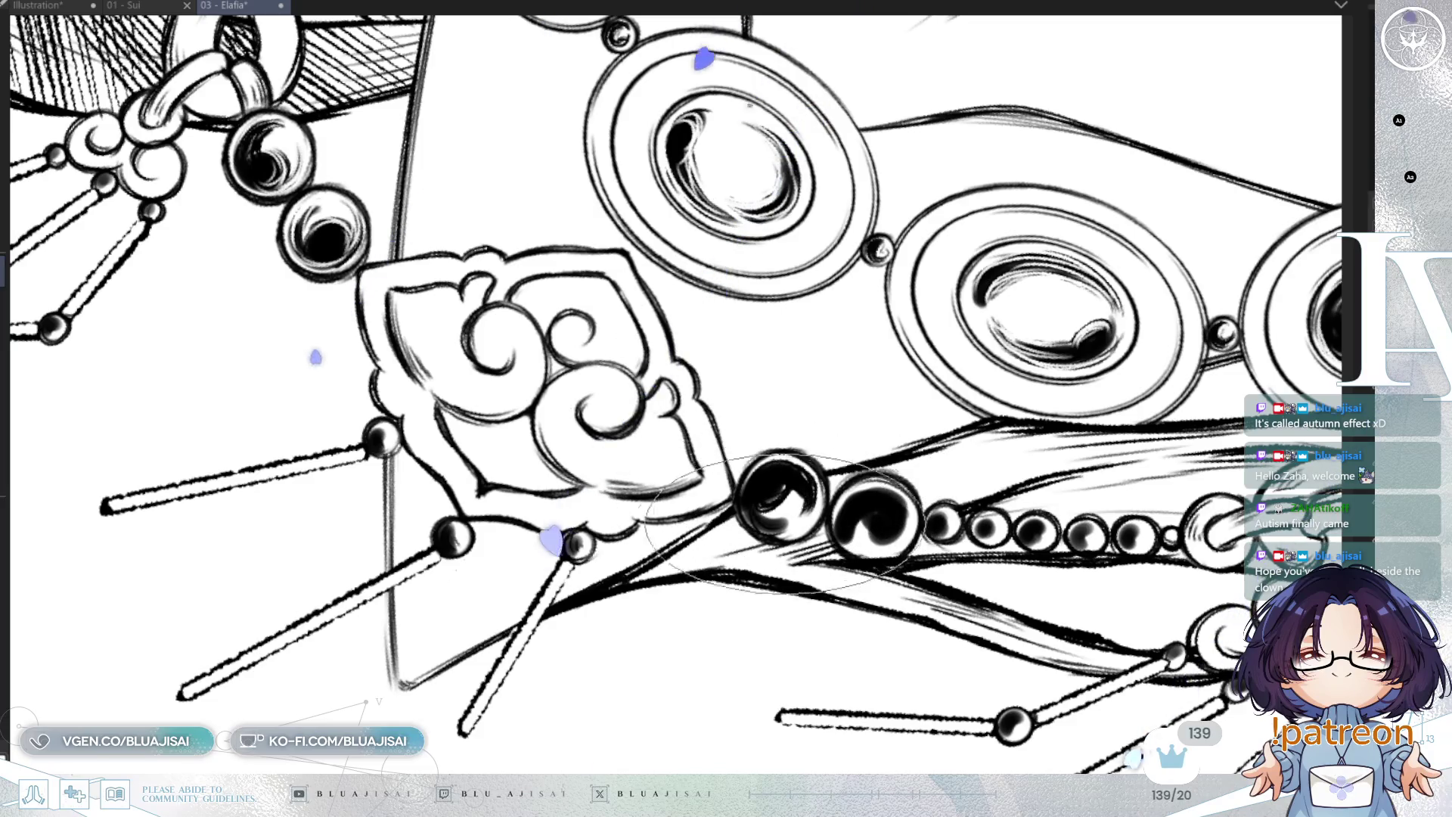
{"action": "left_click_drag", "start_coordinate": [843, 474], "coordinate": [818, 454]}
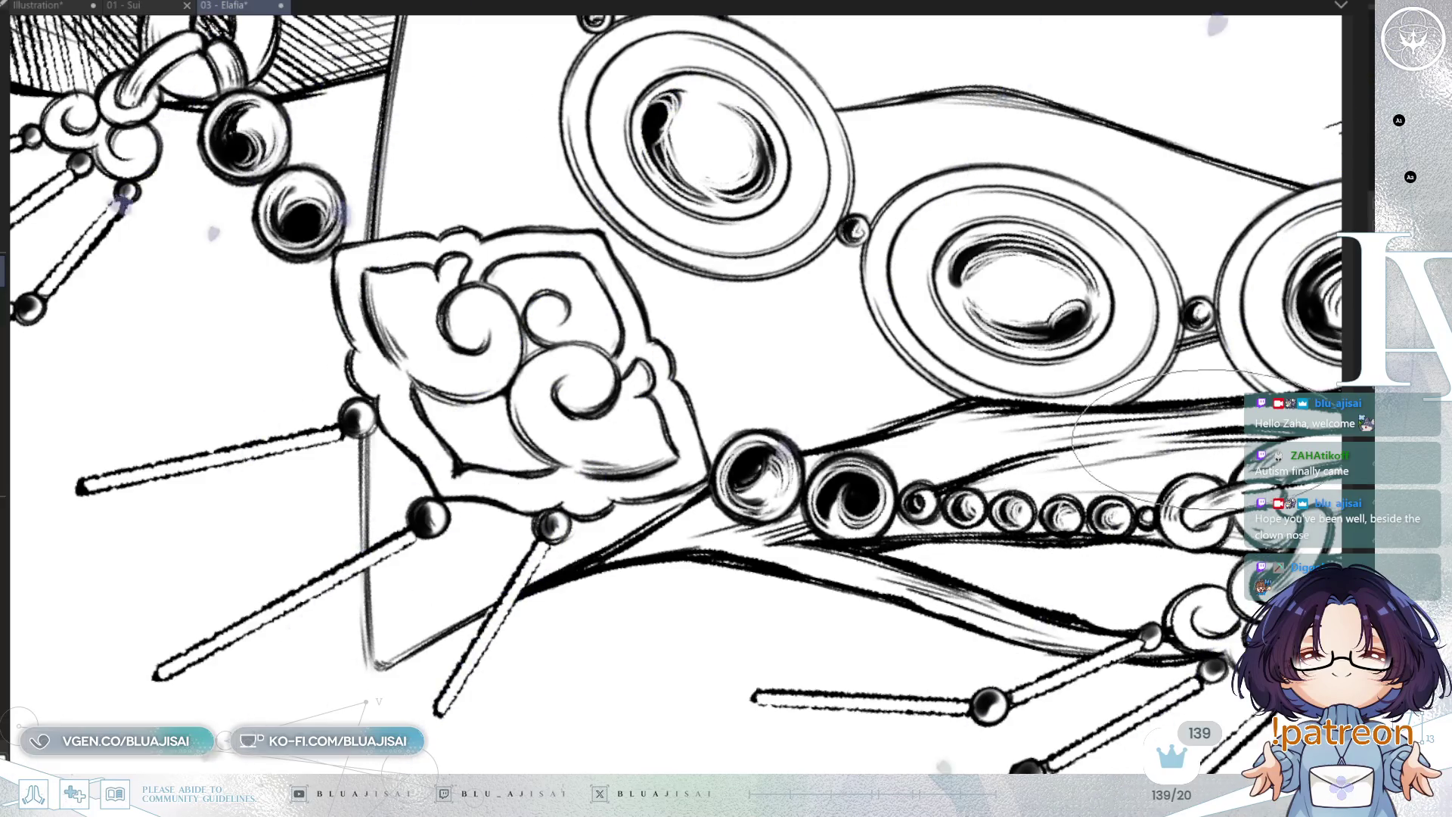
{"action": "scroll", "coordinate": [1109, 515], "scroll_direction": "down", "scroll_amount": 3}
{"action": "scroll", "coordinate": [1157, 367], "scroll_direction": "up", "scroll_amount": 3}
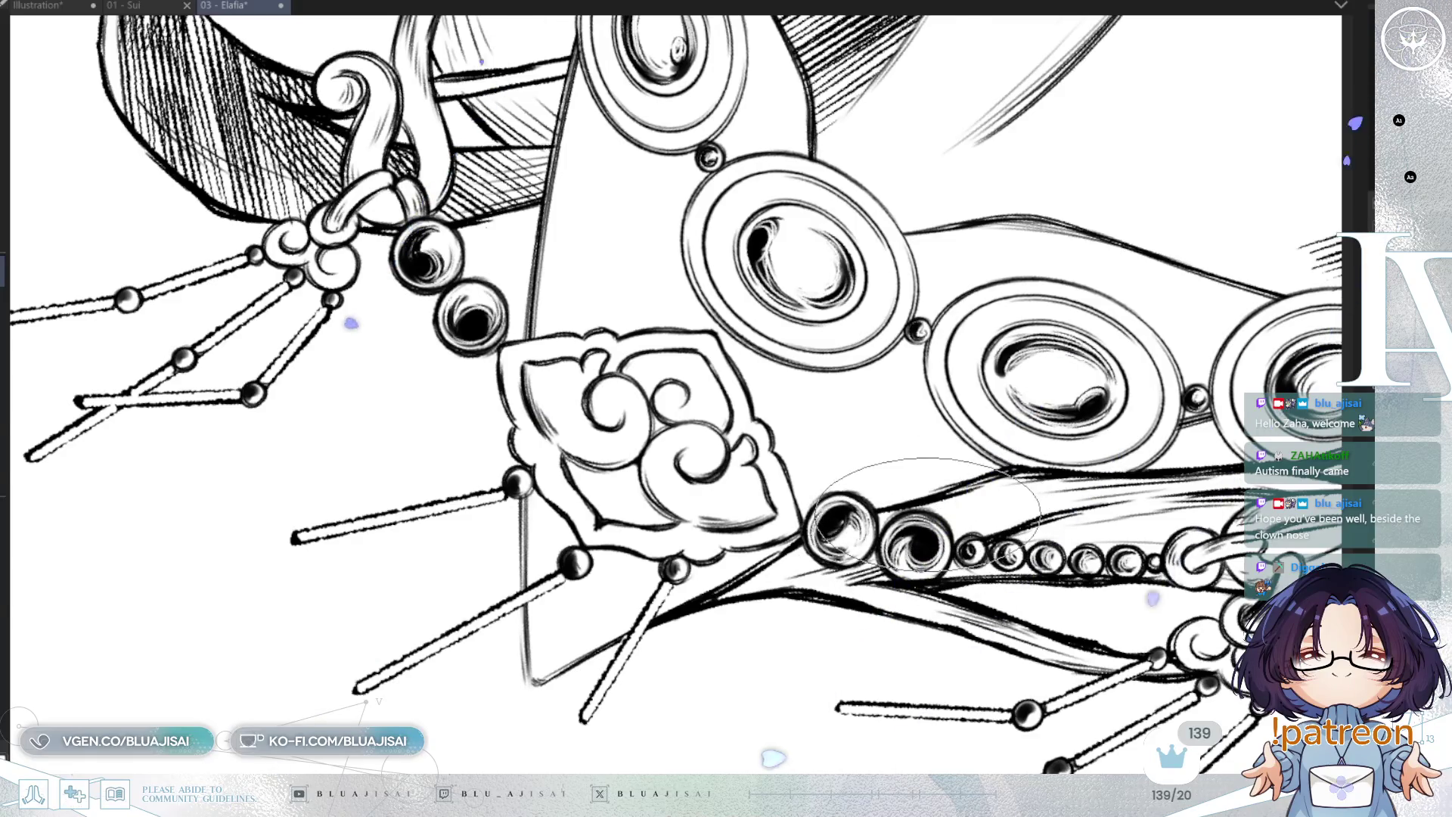
{"action": "key", "text": "minus"}
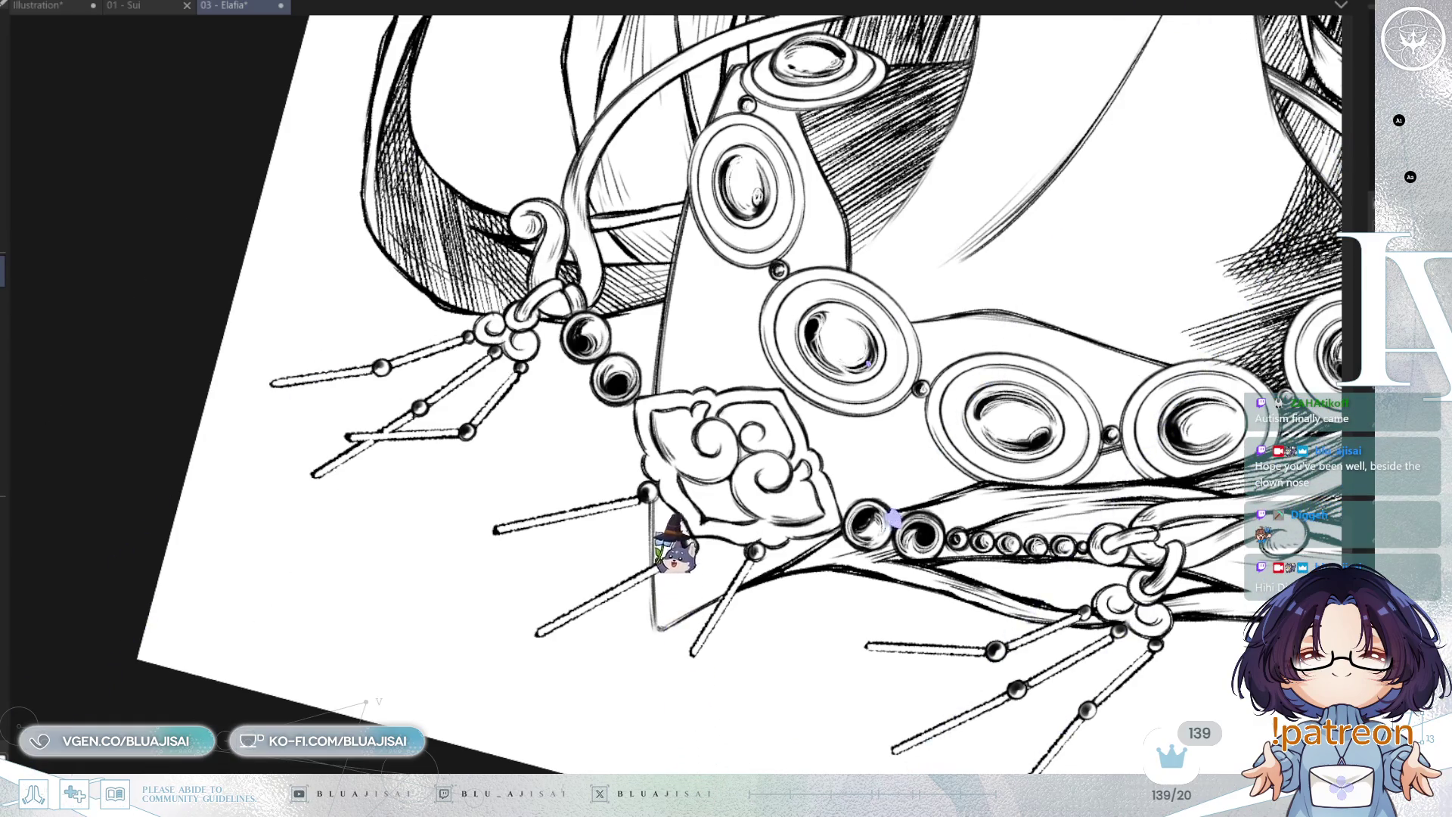
Fill the second large bead with deeper black and move over to the left tassel cluster
{"action": "scroll", "coordinate": [726, 454], "scroll_direction": "up", "scroll_amount": 5}
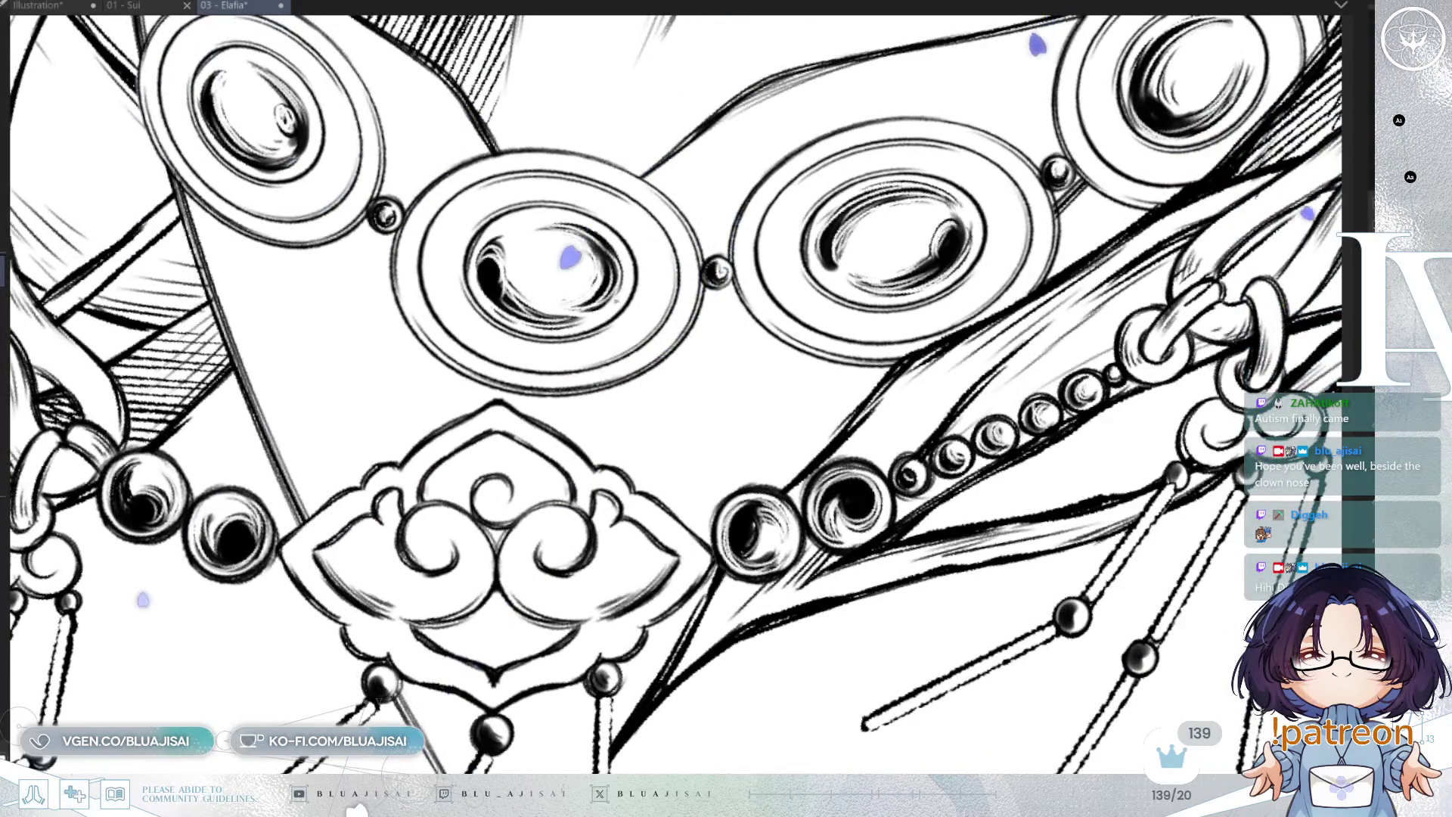
{"action": "scroll", "coordinate": [863, 529], "scroll_direction": "up", "scroll_amount": 1}
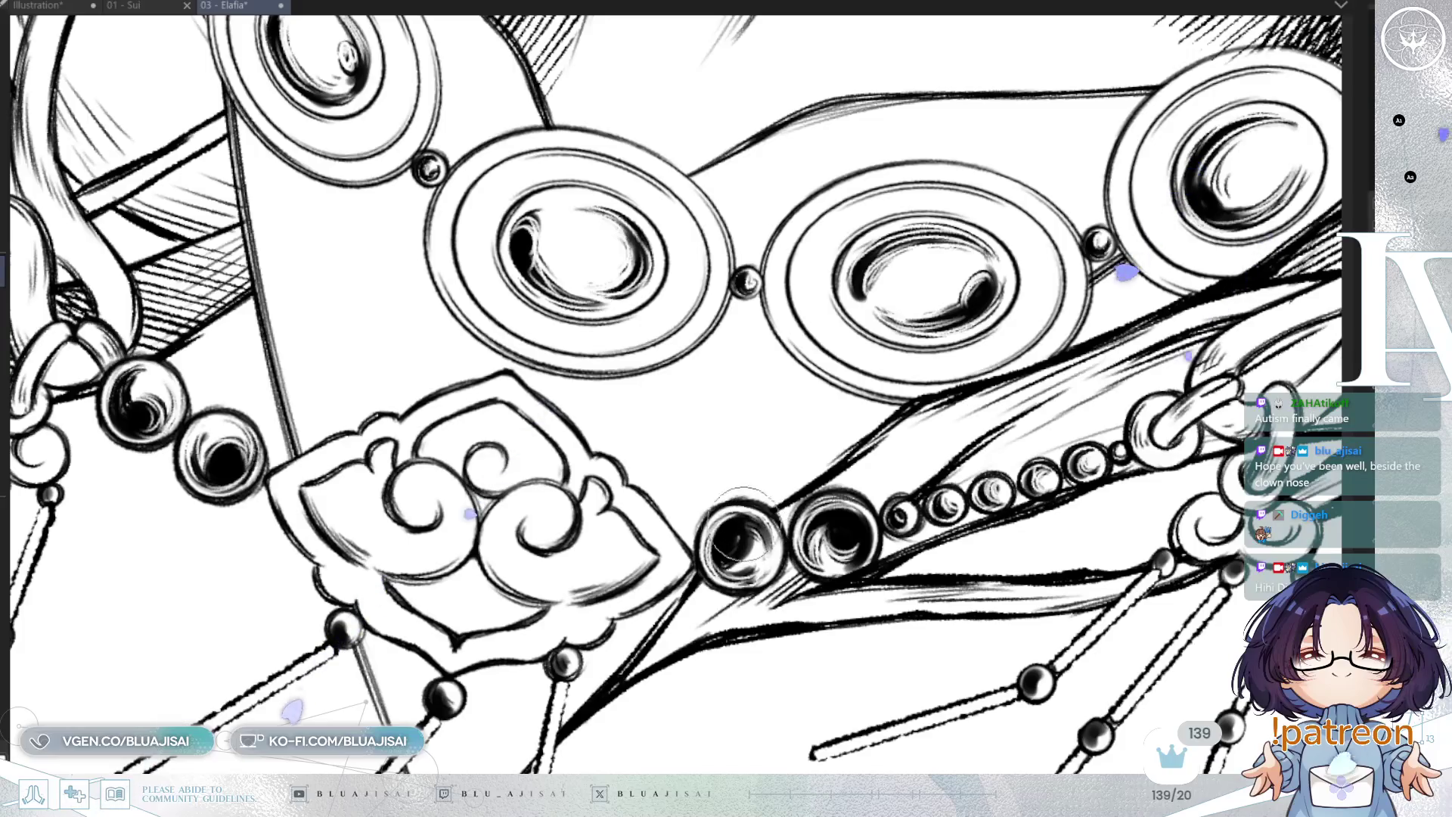
{"action": "left_click_drag", "start_coordinate": [829, 518], "coordinate": [818, 560]}
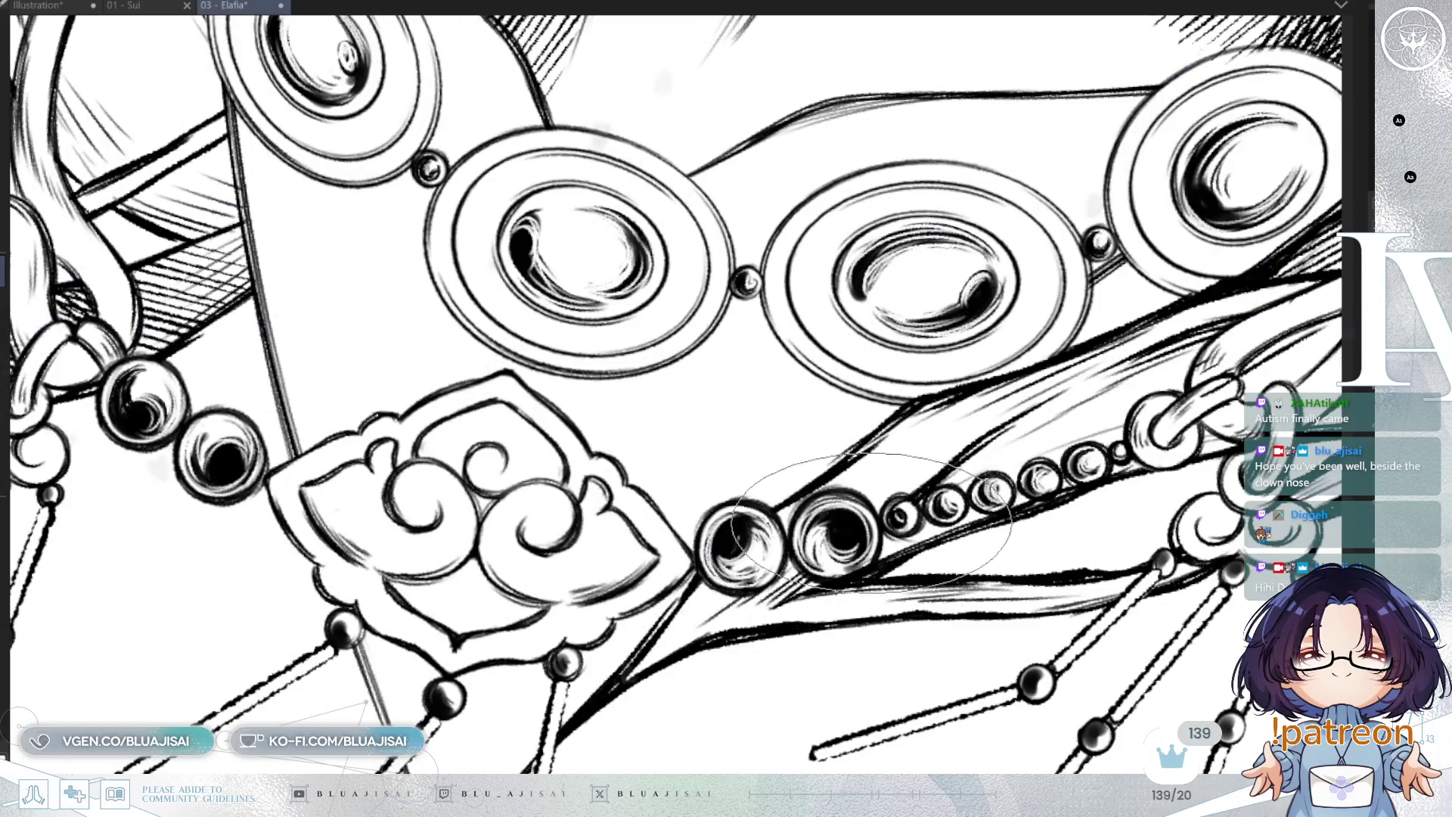
{"action": "left_click_drag", "start_coordinate": [270, 559], "coordinate": [746, 487]}
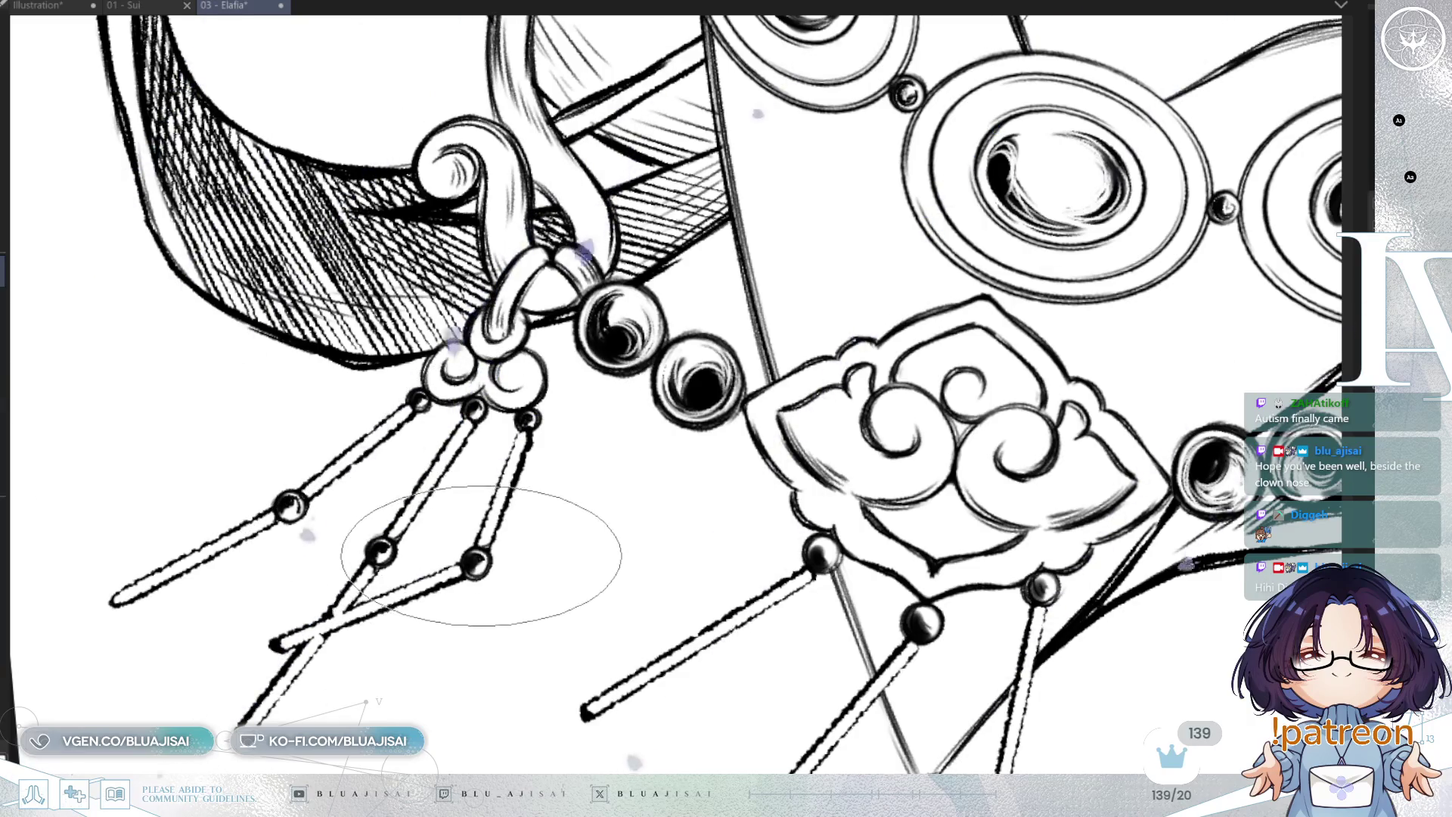
{"action": "left_click_drag", "start_coordinate": [818, 542], "coordinate": [797, 500]}
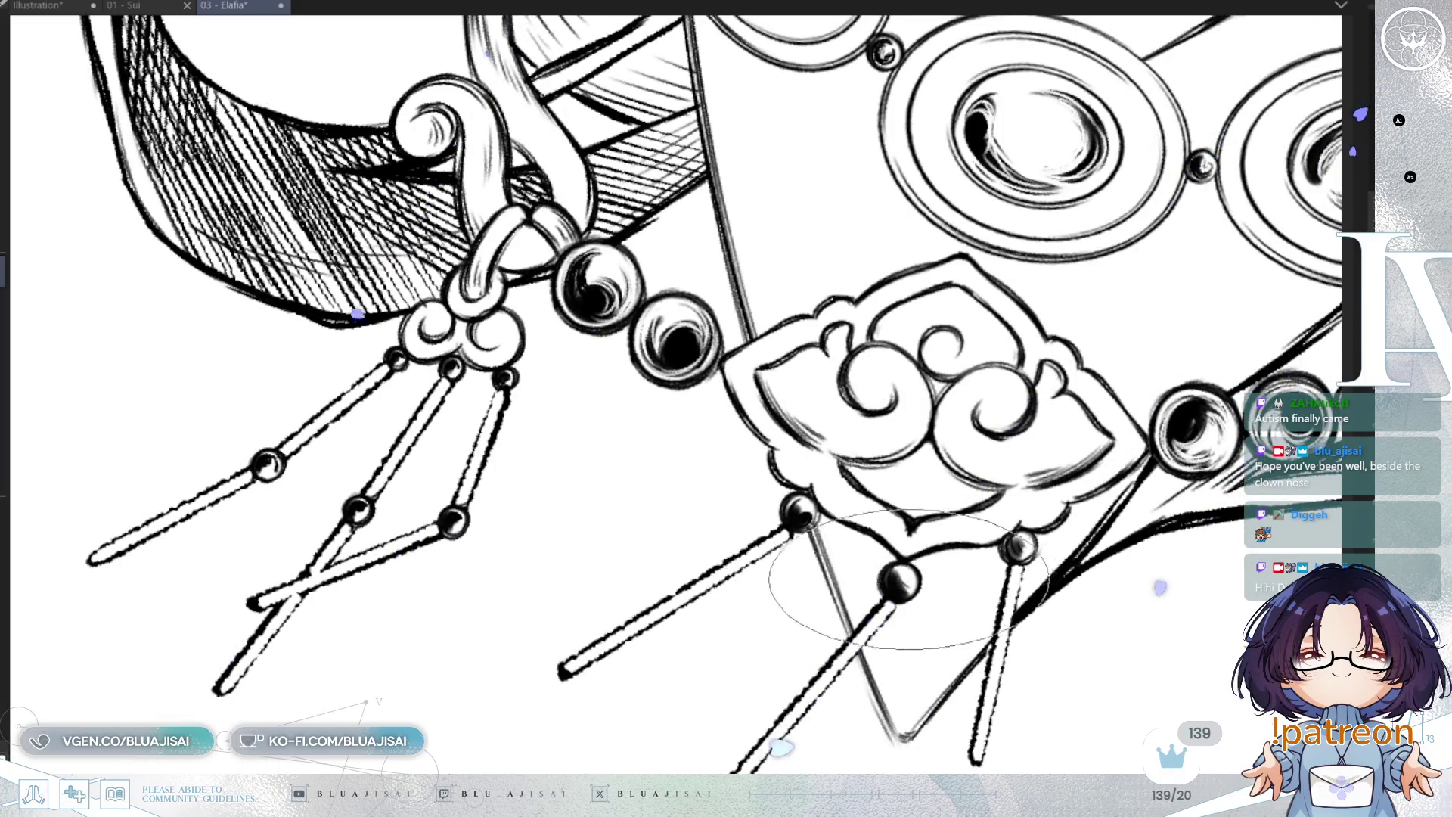
{"action": "left_click_drag", "start_coordinate": [914, 579], "coordinate": [855, 529]}
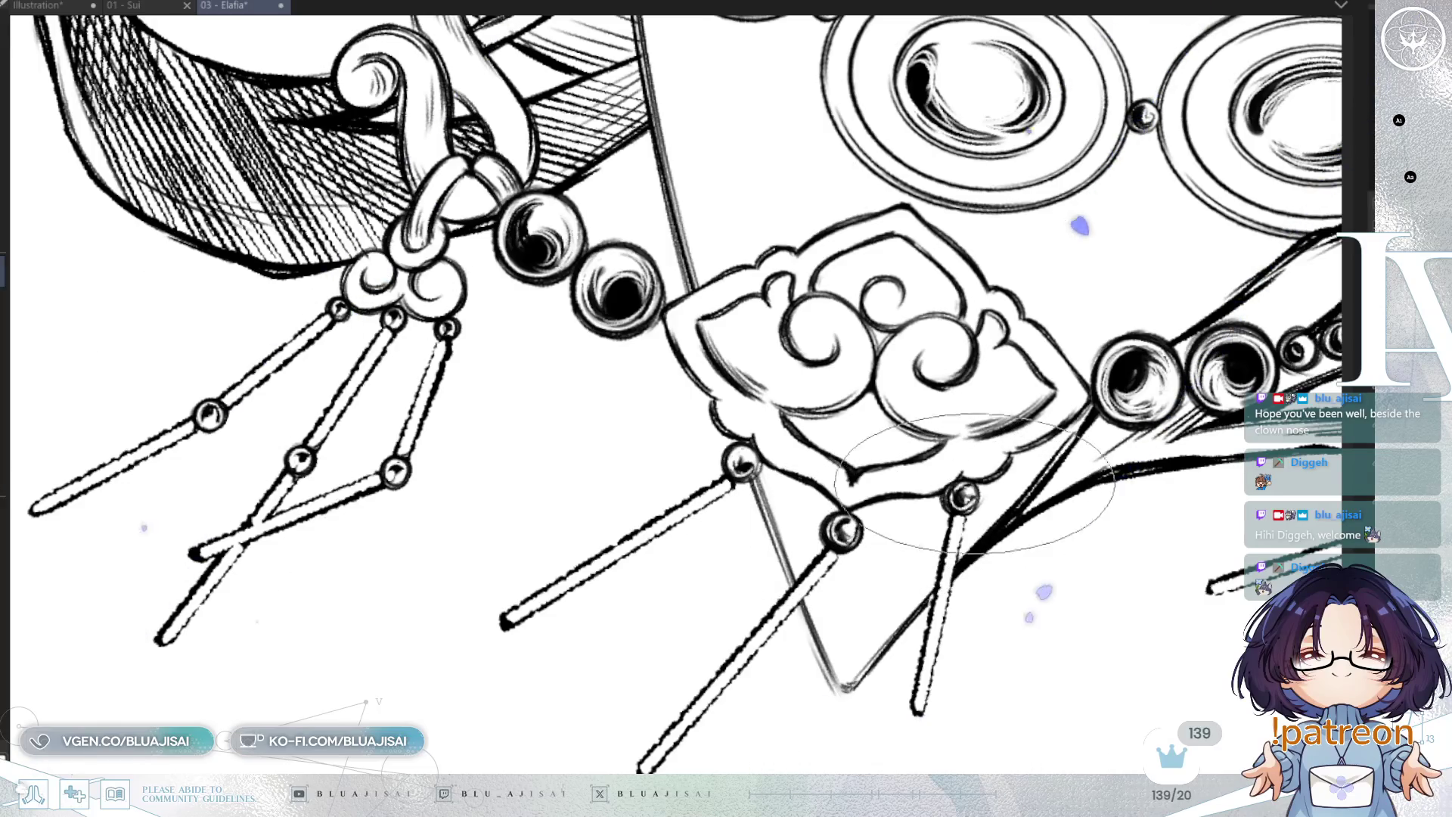
Survey the diamond pendant's tassel bars, then tilt and fit the whole illustration to the window
{"action": "scroll", "coordinate": [968, 499], "scroll_direction": "right", "scroll_amount": 10}
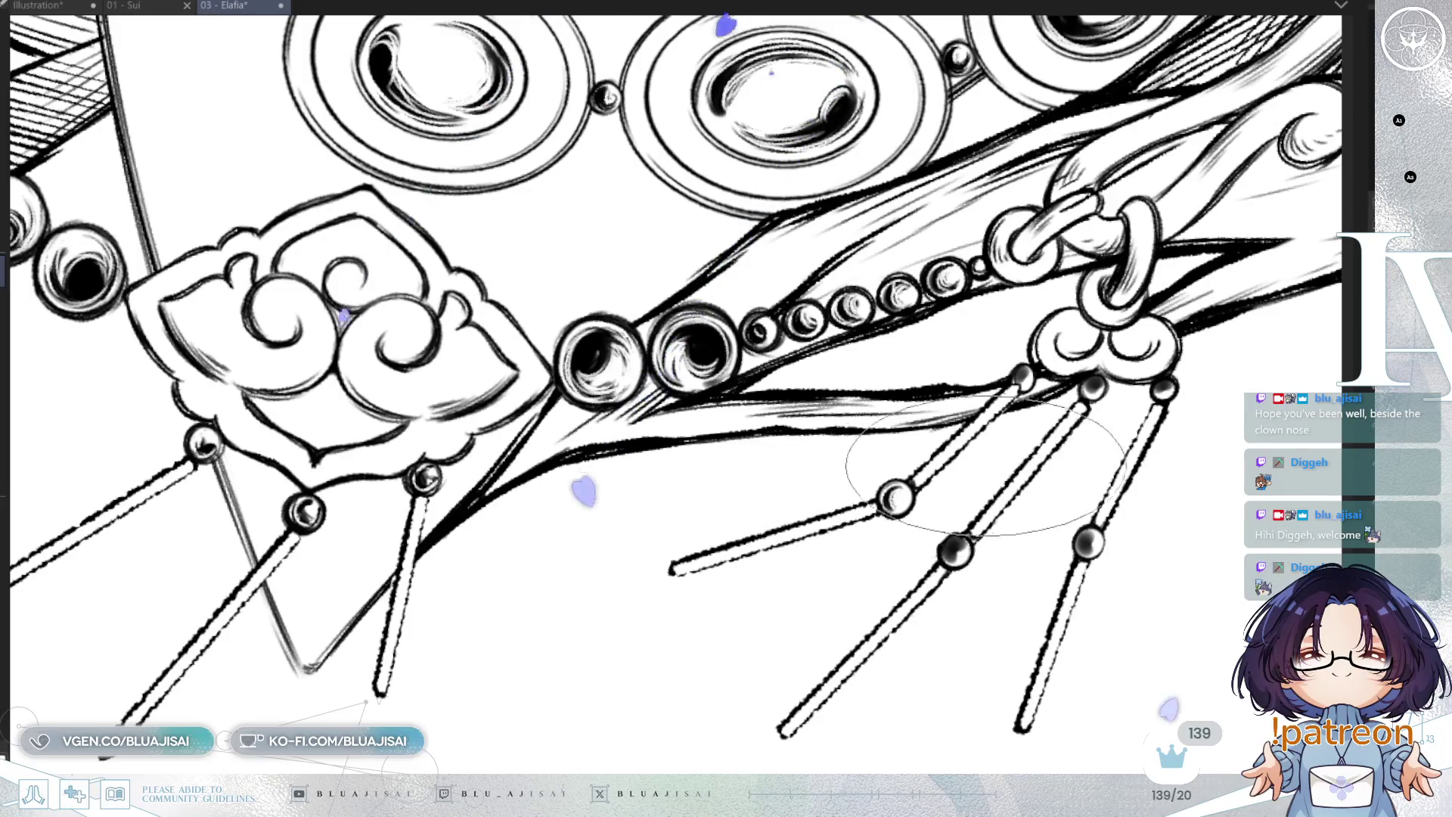
{"action": "scroll", "coordinate": [908, 484], "scroll_direction": "down", "scroll_amount": 2}
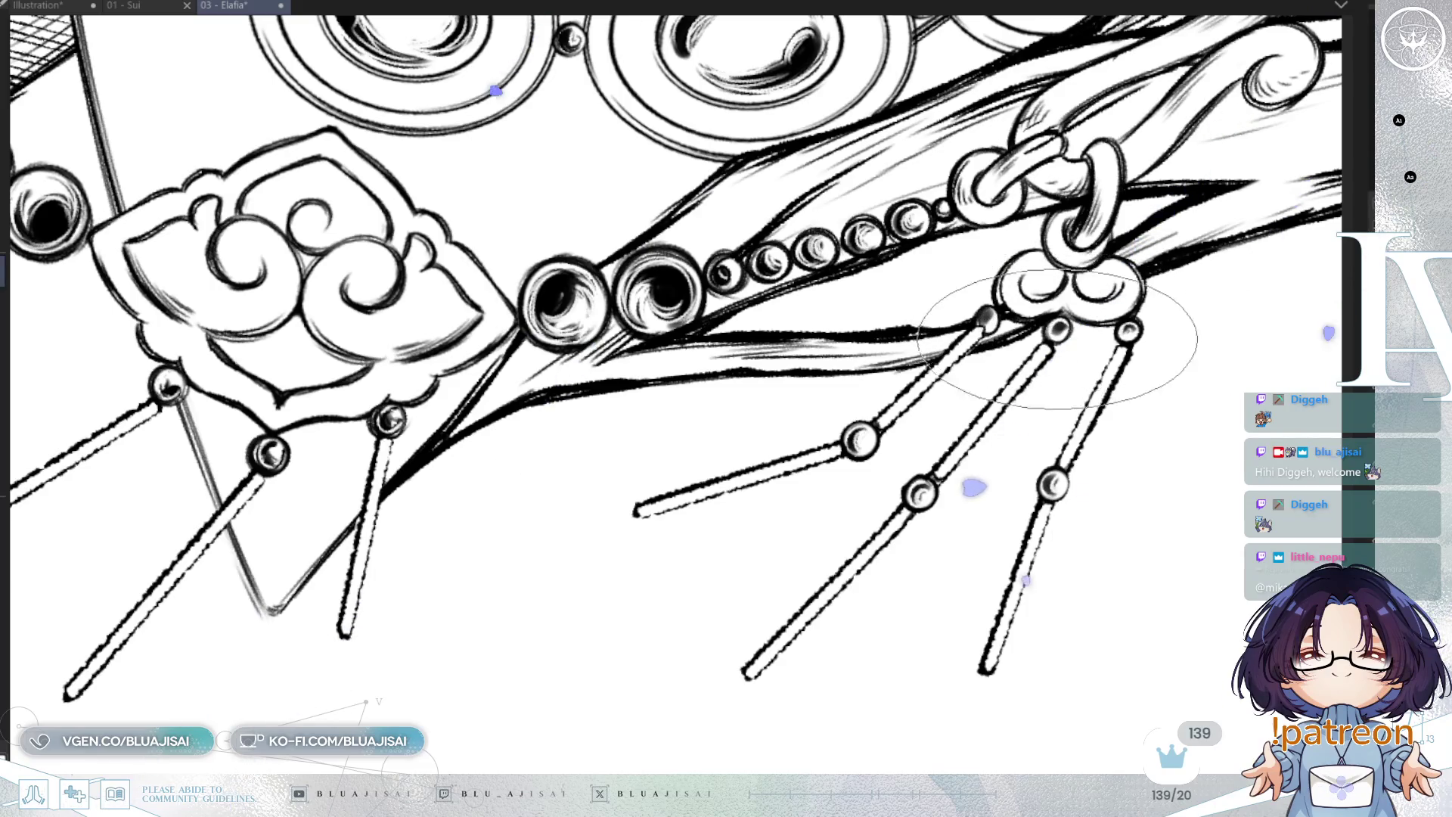
{"action": "scroll", "coordinate": [999, 310], "scroll_direction": "down", "scroll_amount": 5}
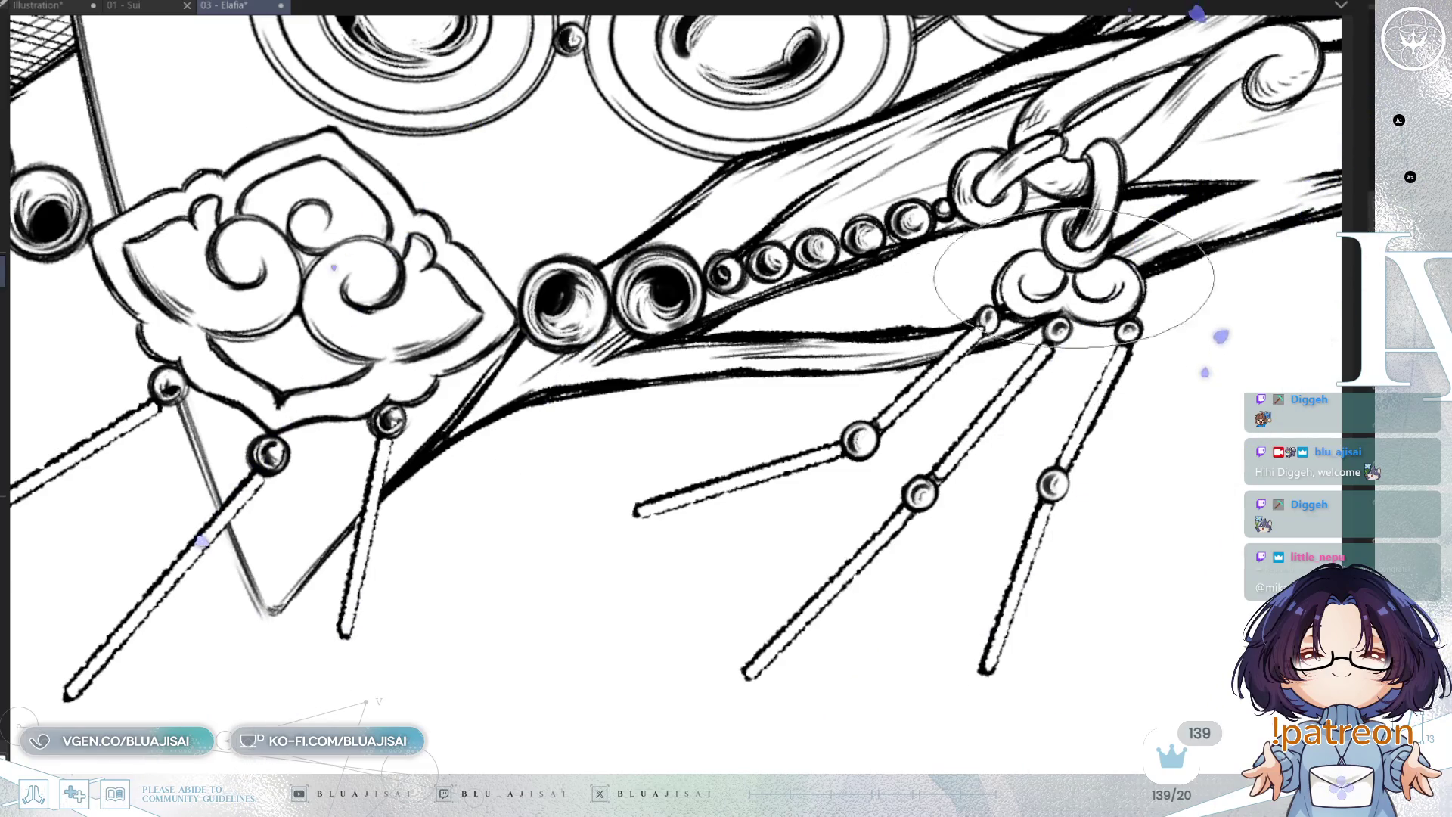
{"action": "mouse_move", "coordinate": [999, 311]}
{"action": "left_mouse_down"}
{"action": "mouse_move", "coordinate": [1013, 453]}
{"action": "mouse_move", "coordinate": [1050, 517]}
{"action": "mouse_move", "coordinate": [989, 537]}
{"action": "left_mouse_up"}
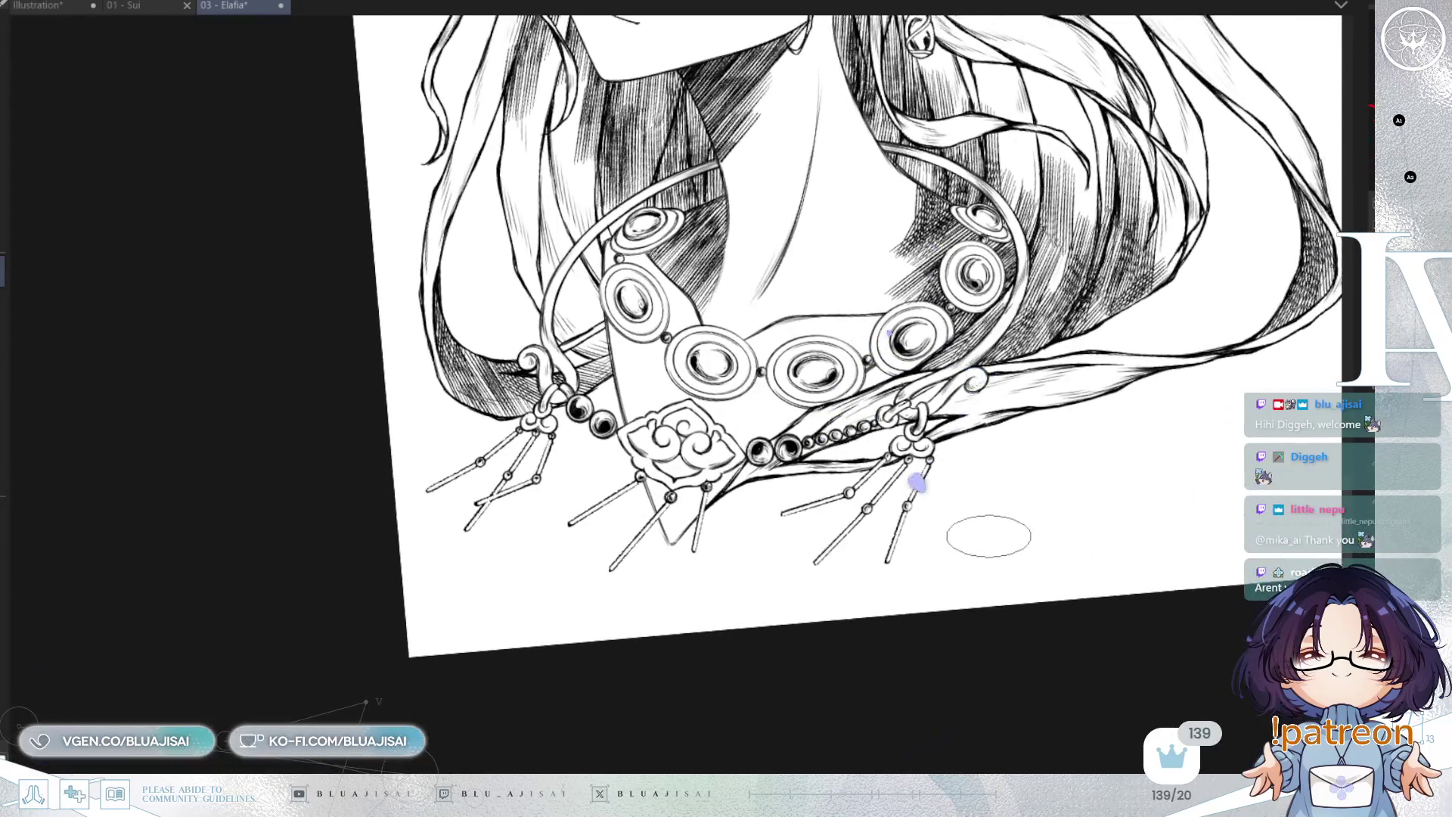
{"action": "scroll", "coordinate": [917, 502], "scroll_direction": "up", "scroll_amount": 2}
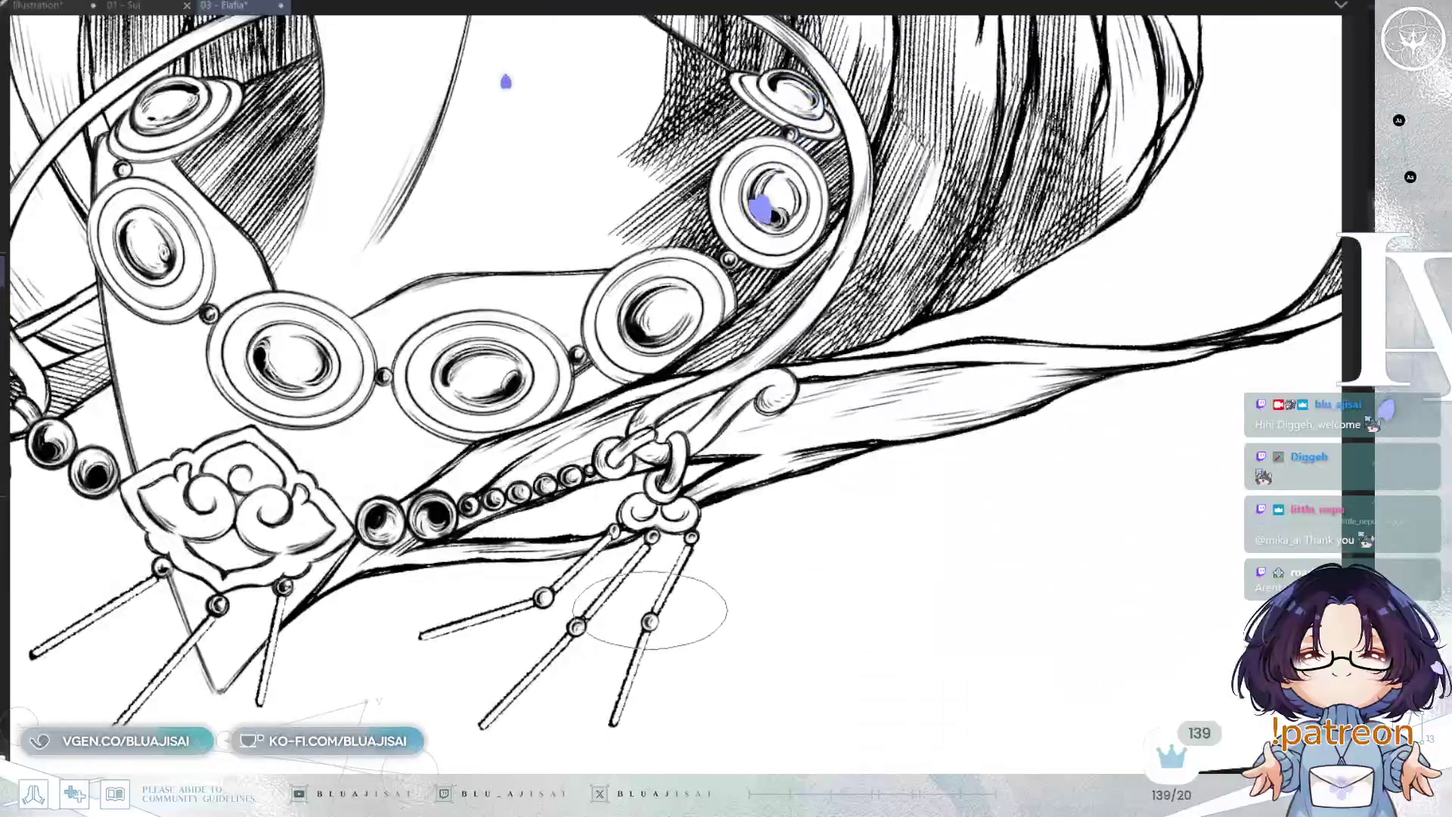
{"action": "scroll", "coordinate": [649, 616], "scroll_direction": "up", "scroll_amount": 2}
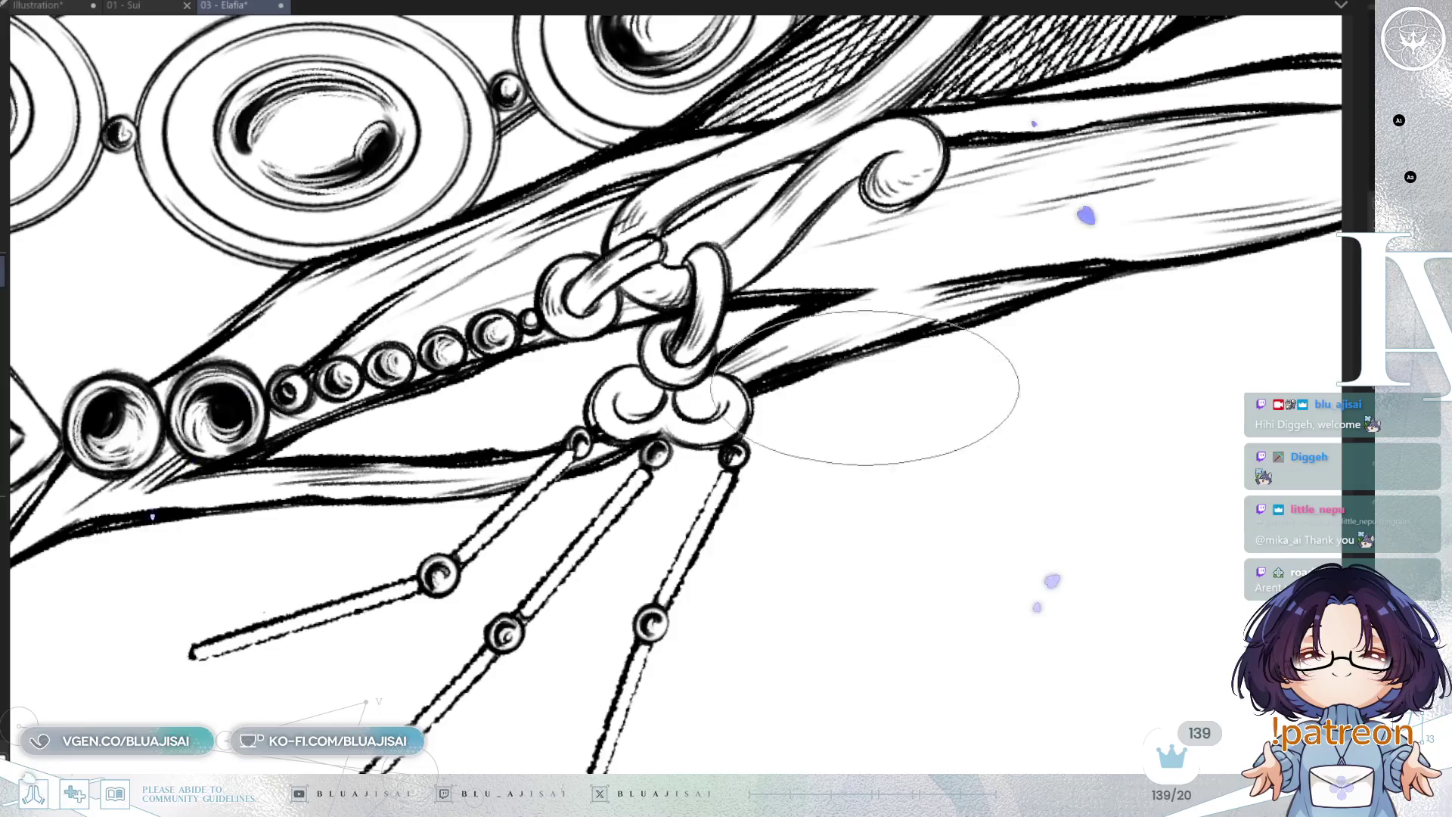
{"action": "key", "text": "asciicircum"}
{"action": "key", "text": "ctrl+0"}
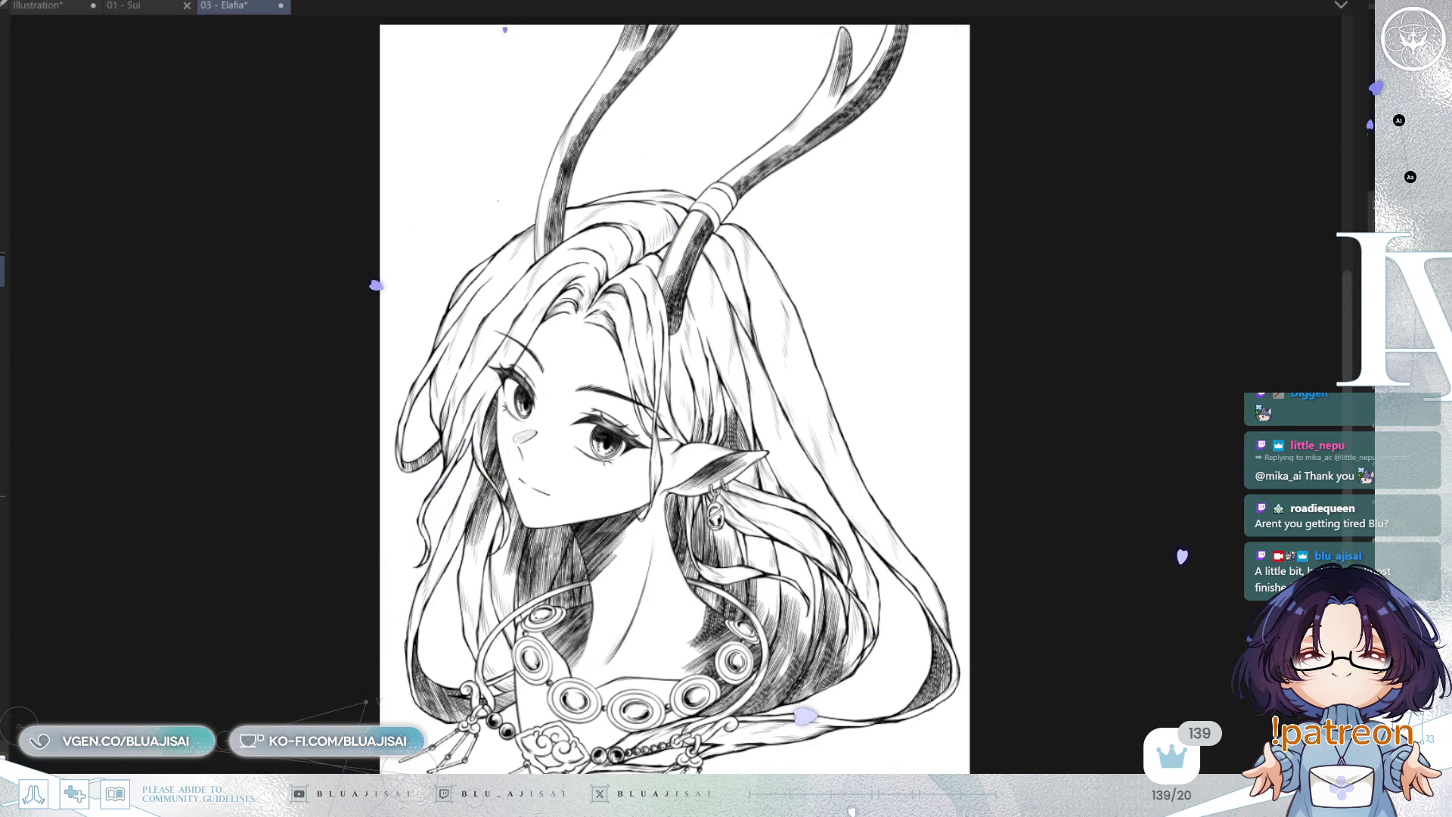
Zoom in and draw oval and diamond catchlights on the left pupil, filling them white
{"action": "scroll", "coordinate": [575, 408], "scroll_direction": "up", "scroll_amount": 5}
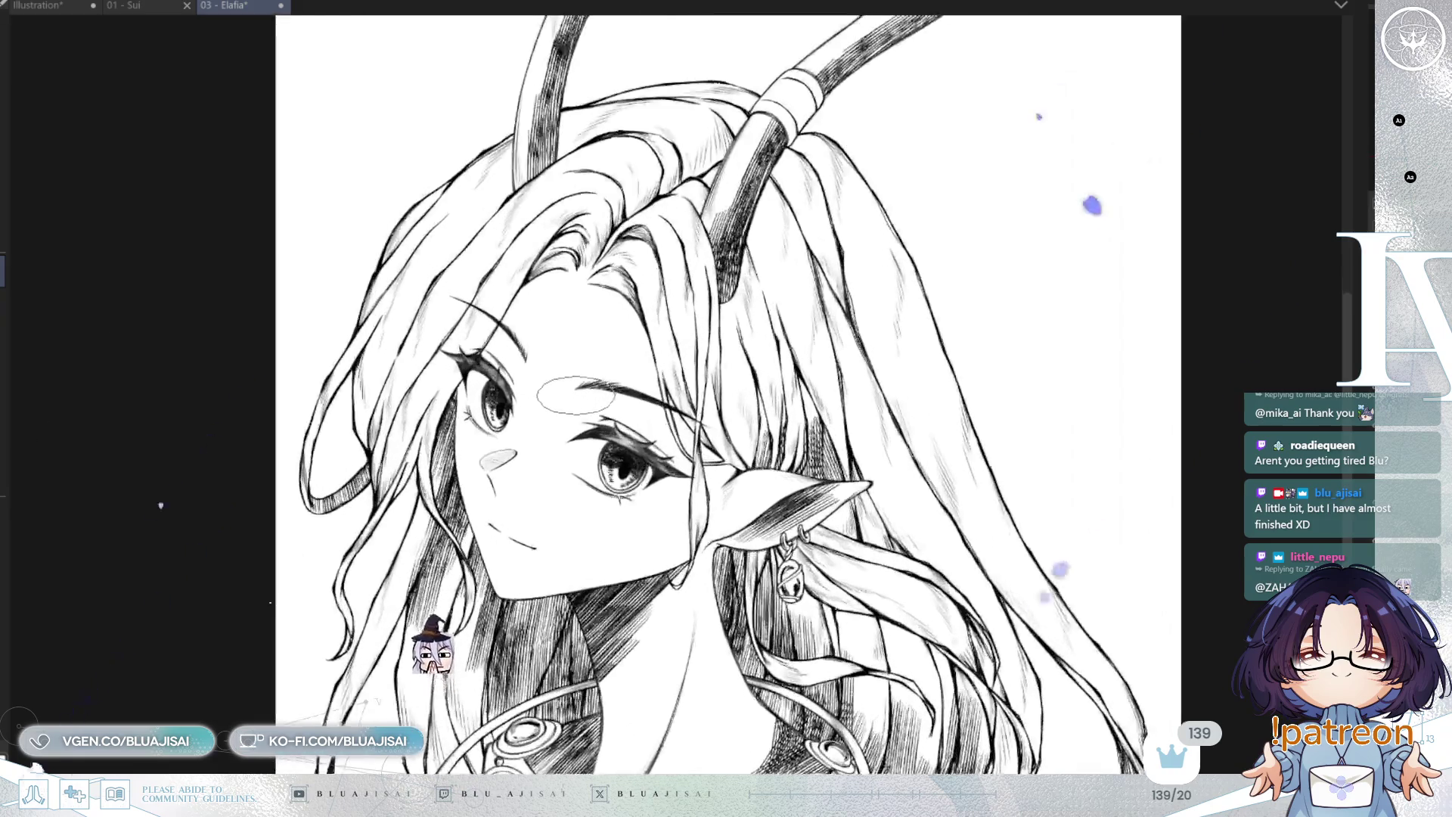
{"action": "scroll", "coordinate": [575, 411], "scroll_direction": "up", "scroll_amount": 2}
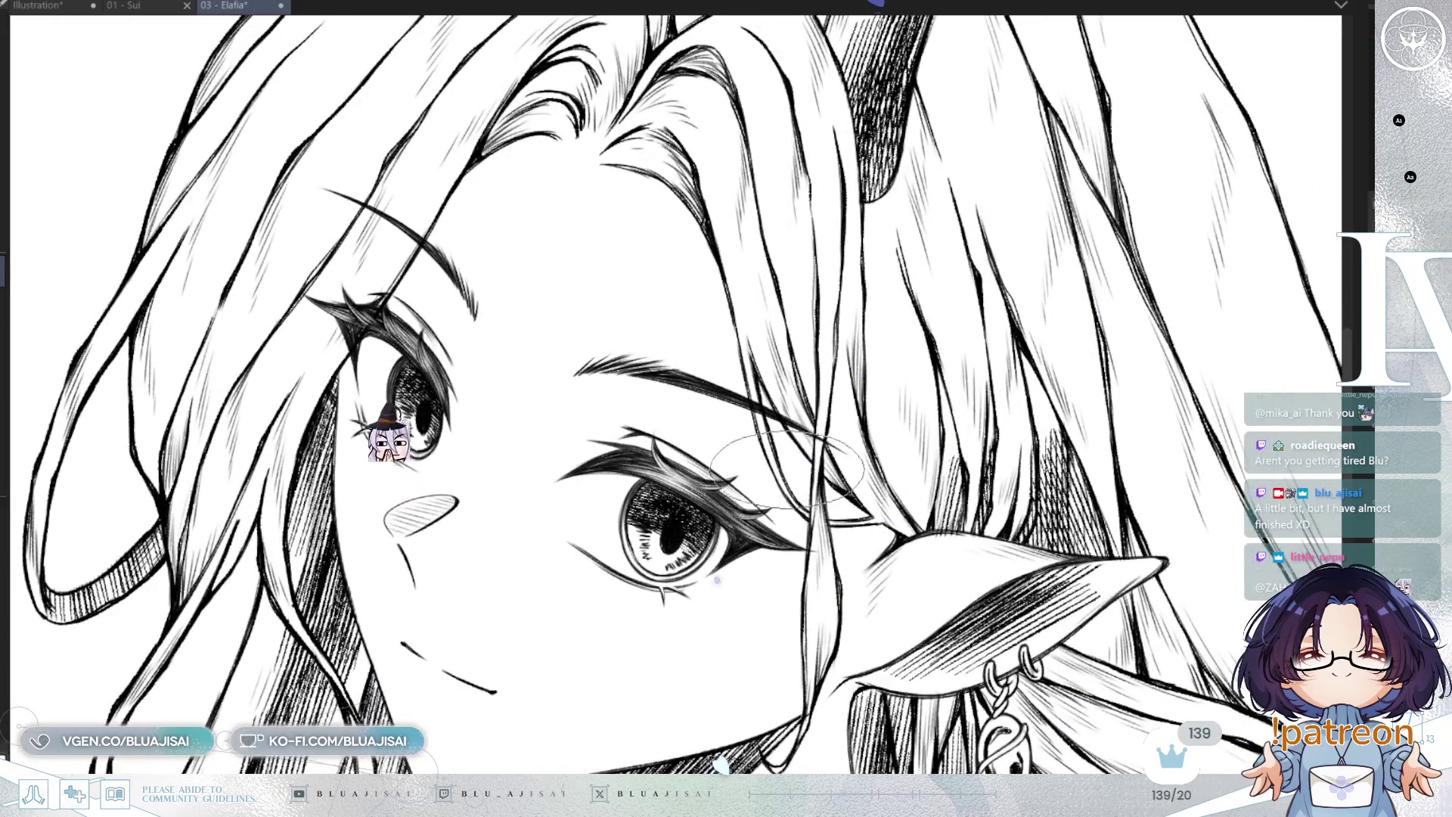
{"action": "scroll", "coordinate": [783, 458], "scroll_direction": "up", "scroll_amount": 2}
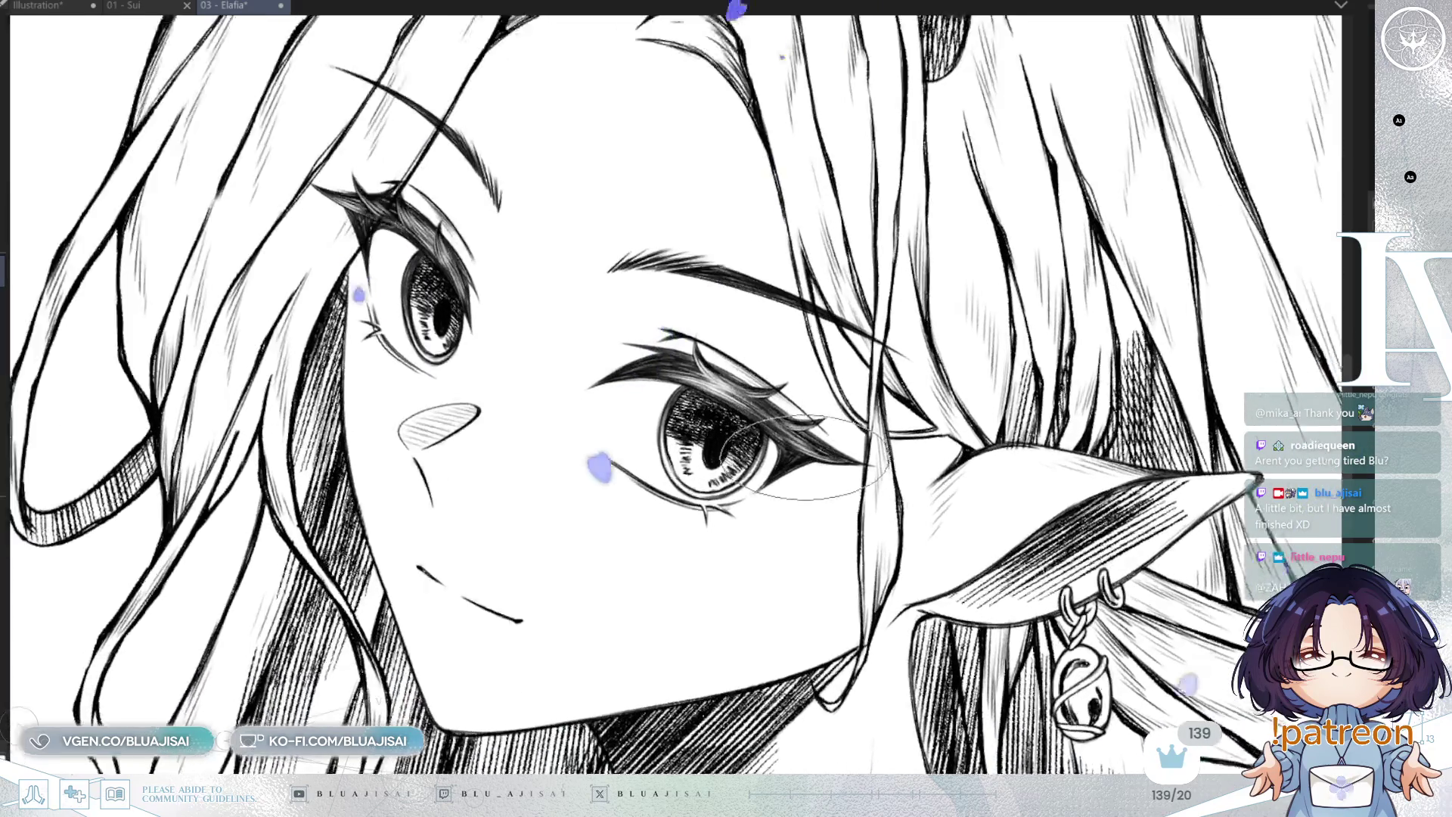
{"action": "scroll", "coordinate": [798, 460], "scroll_direction": "up", "scroll_amount": 2}
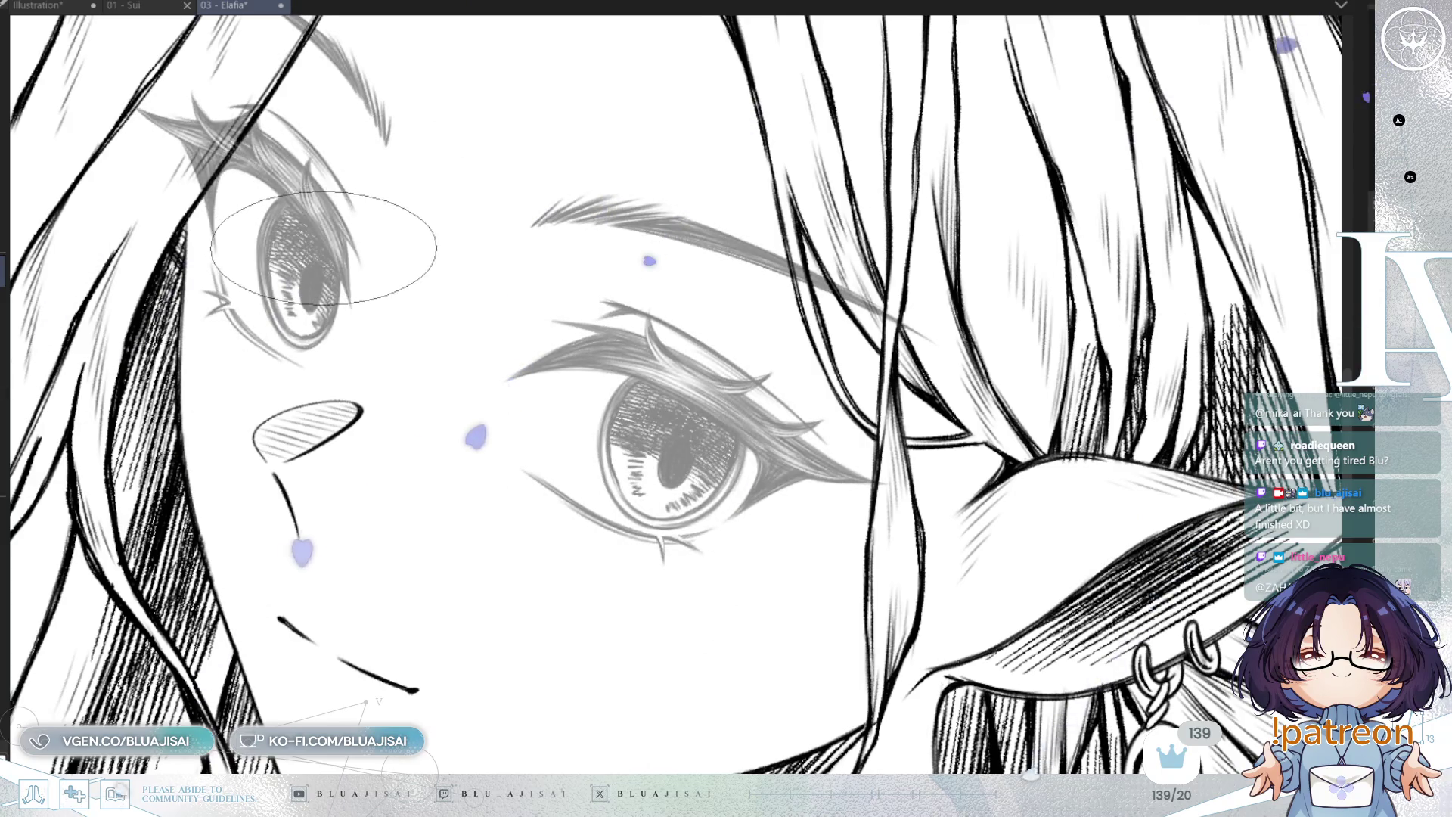
{"action": "scroll", "coordinate": [325, 242], "scroll_direction": "up", "scroll_amount": 1}
{"action": "left_click_drag", "start_coordinate": [327, 253], "coordinate": [311, 289]}
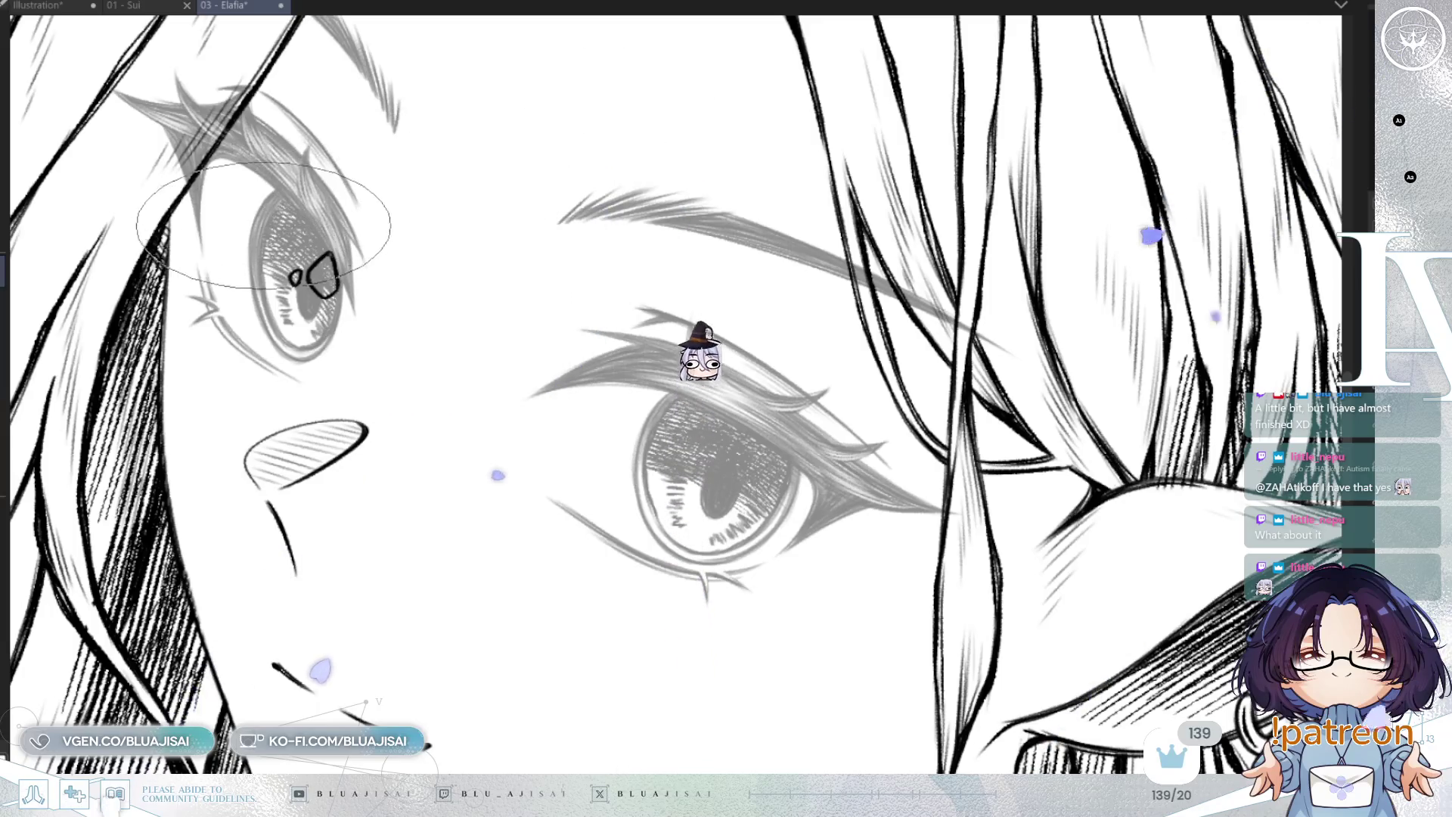
{"action": "left_click_drag", "start_coordinate": [241, 251], "coordinate": [243, 254]}
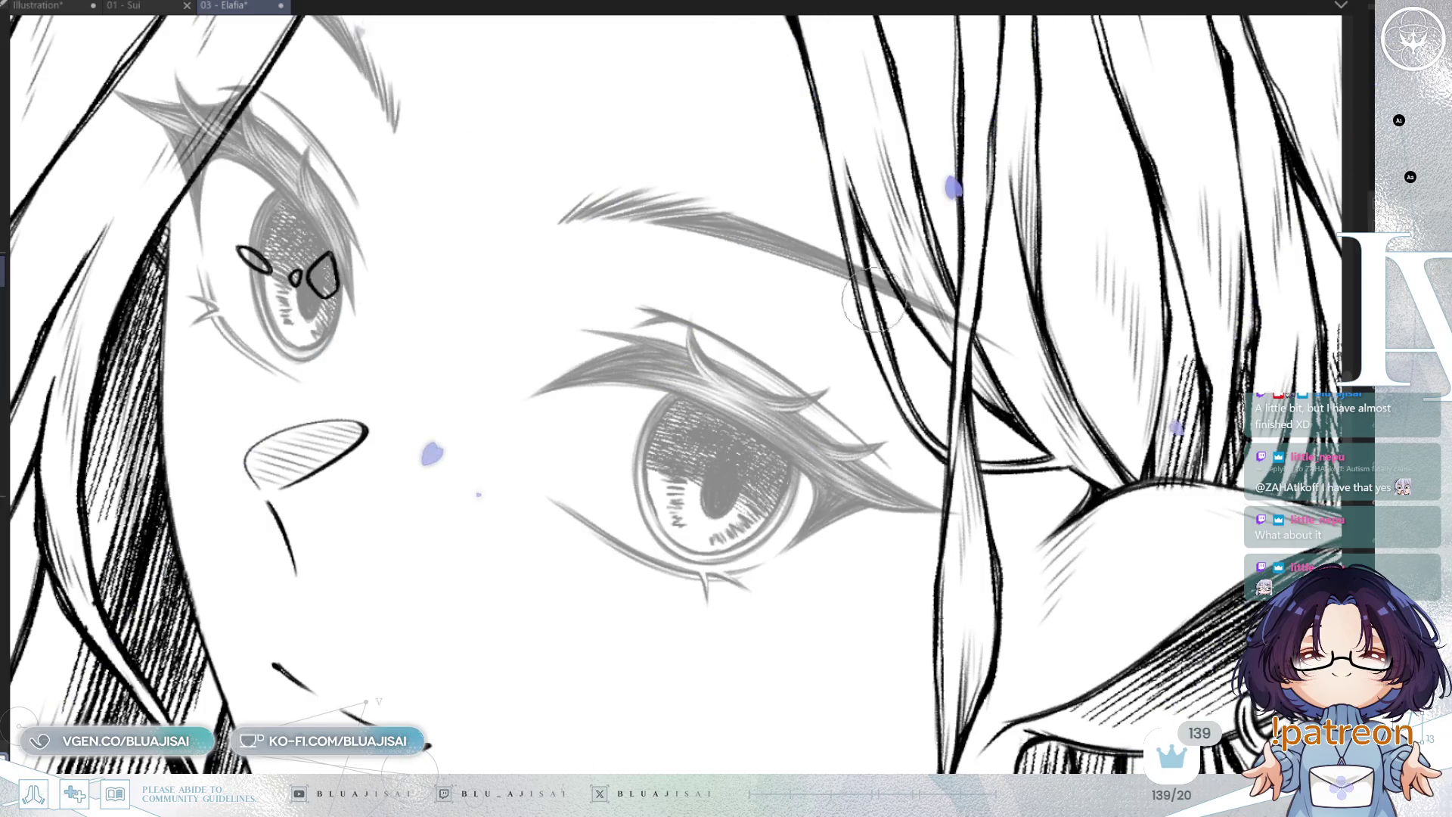
{"action": "left_click_drag", "start_coordinate": [319, 280], "coordinate": [323, 276]}
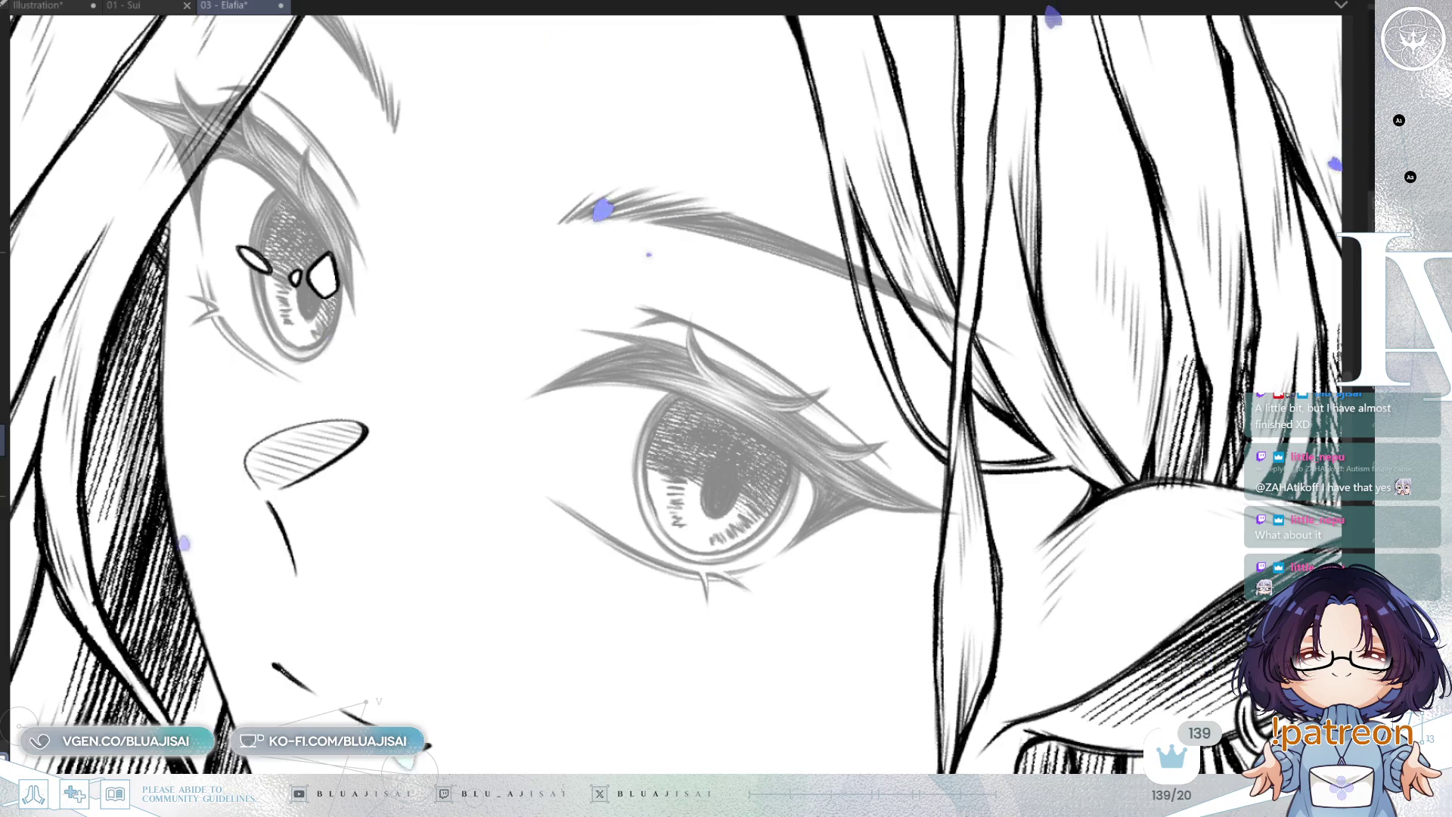
Restore the eye line art to full strength and transform the highlights onto the right eye
{"action": "key", "text": "ctrl+z"}
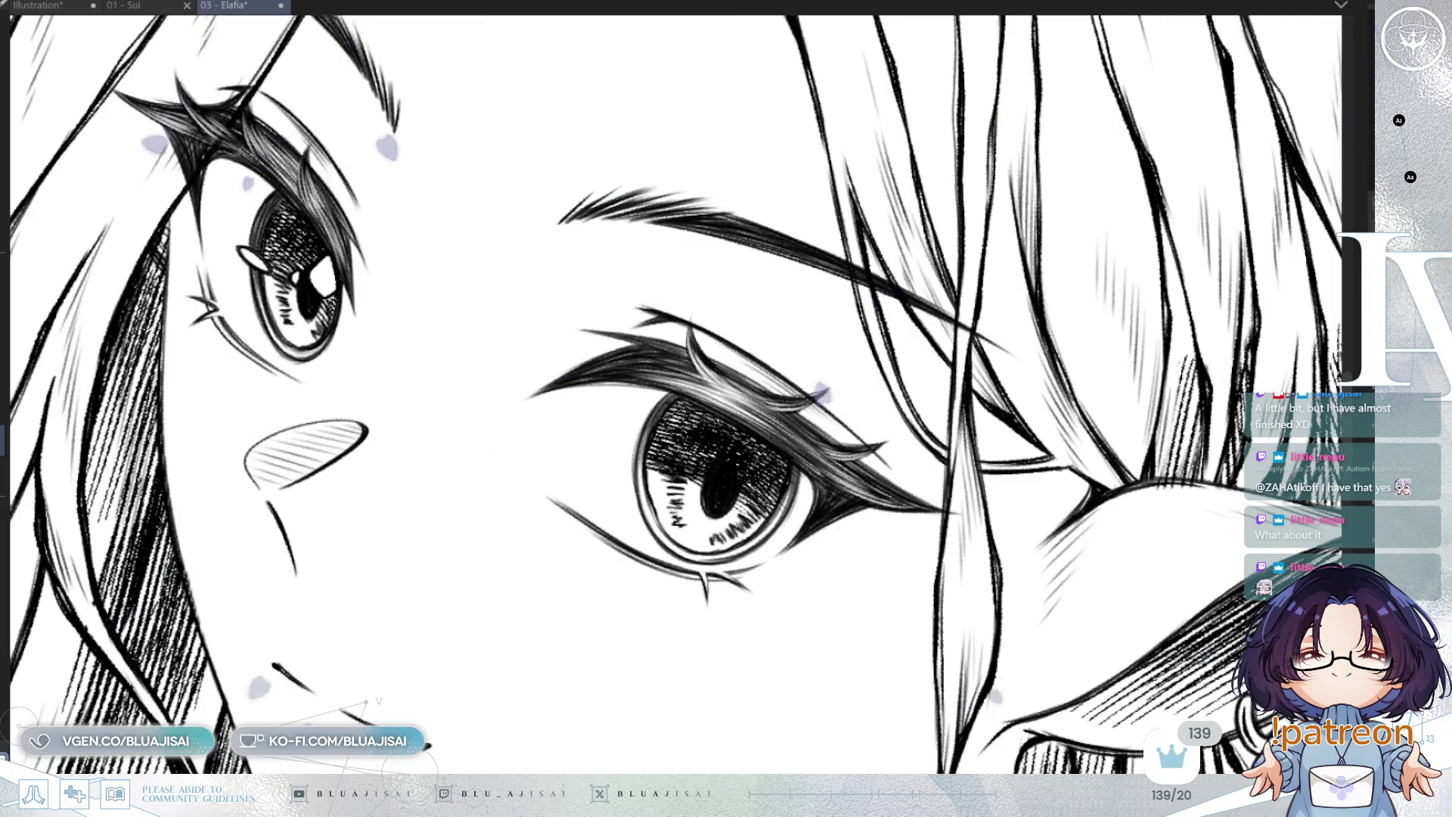
{"action": "key", "text": "ctrl+z"}
{"action": "key", "text": "ctrl+z"}
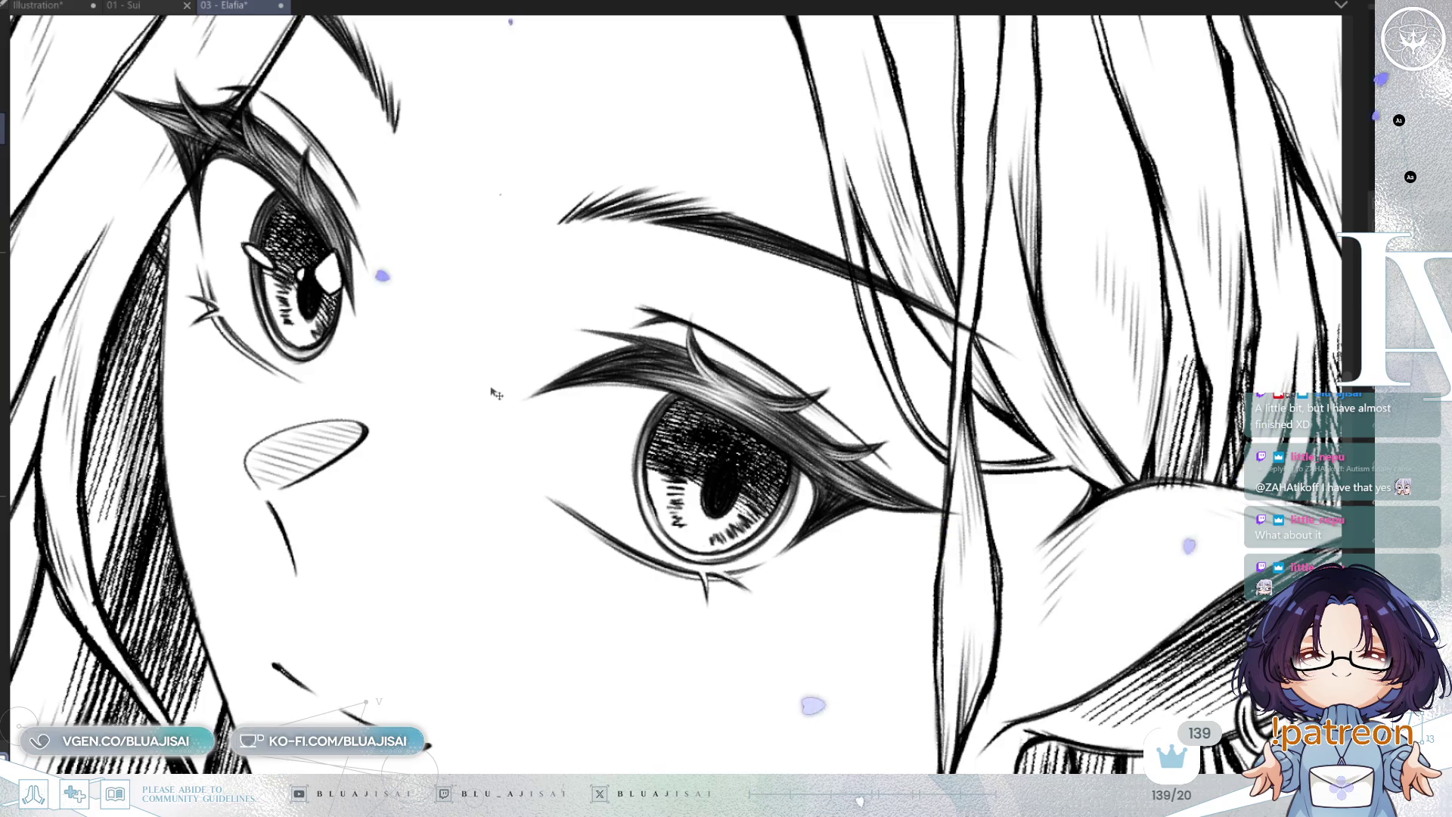
{"action": "key", "text": "ctrl+t"}
{"action": "mouse_move", "coordinate": [295, 268]}
{"action": "left_mouse_down"}
{"action": "mouse_move", "coordinate": [594, 382]}
{"action": "mouse_move", "coordinate": [749, 484]}
{"action": "mouse_move", "coordinate": [726, 484]}
{"action": "mouse_move", "coordinate": [749, 484]}
{"action": "mouse_move", "coordinate": [731, 496]}
{"action": "left_mouse_up"}
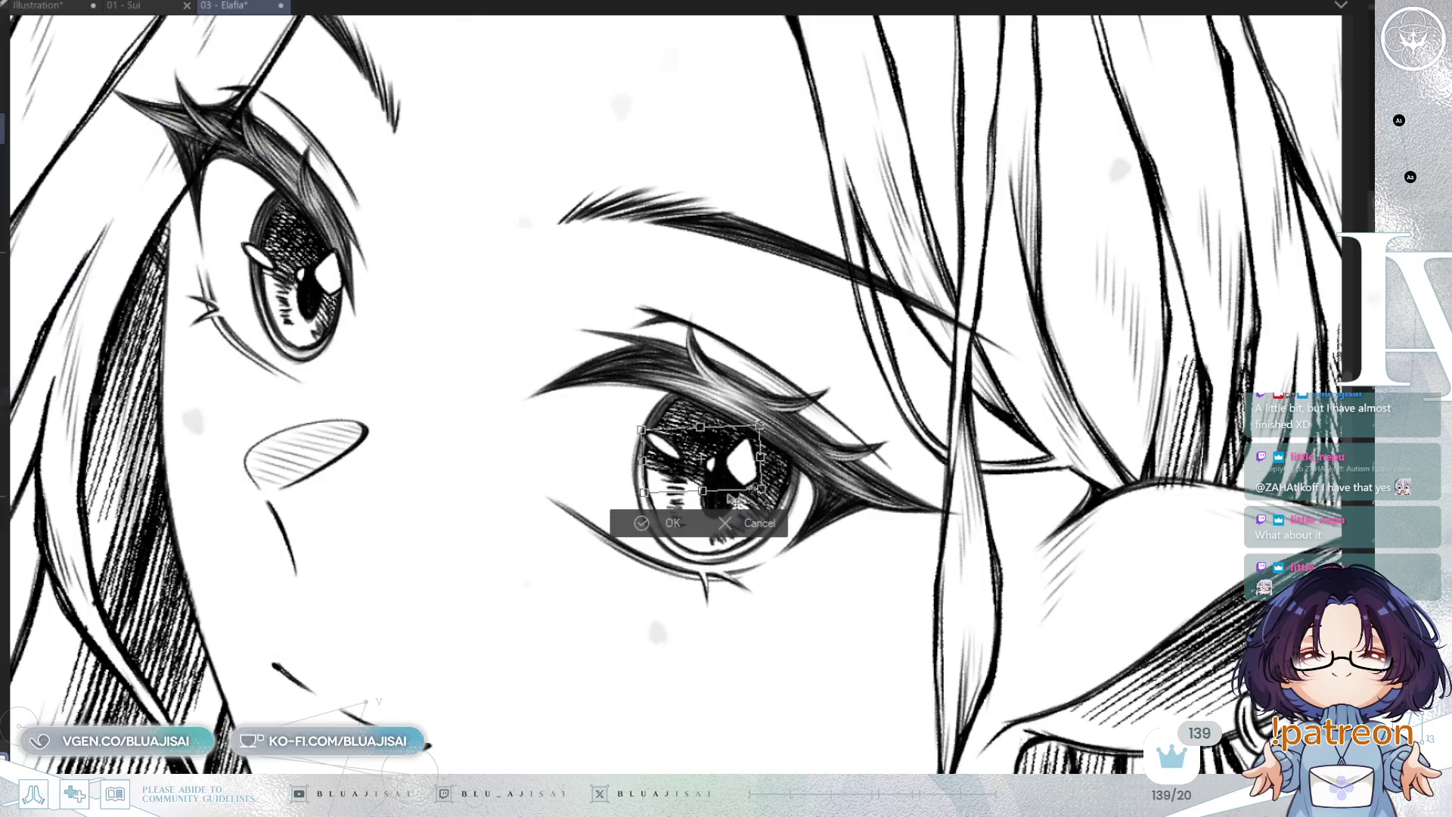
{"action": "left_click", "coordinate": [634, 530]}
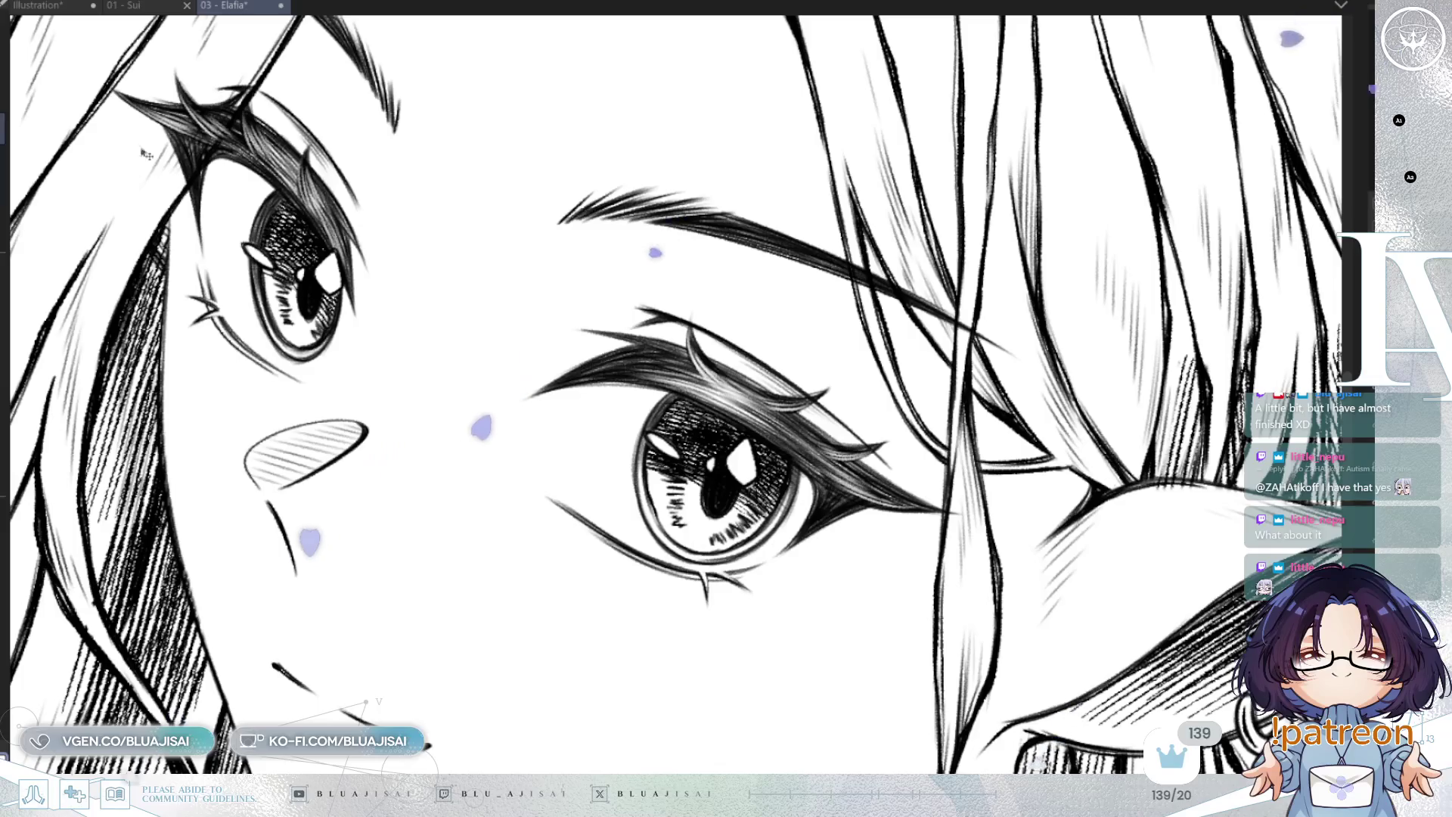
Select a right-eye highlight, deselect it, and zoom out to the whole face
{"action": "left_click_drag", "start_coordinate": [666, 412], "coordinate": [651, 478]}
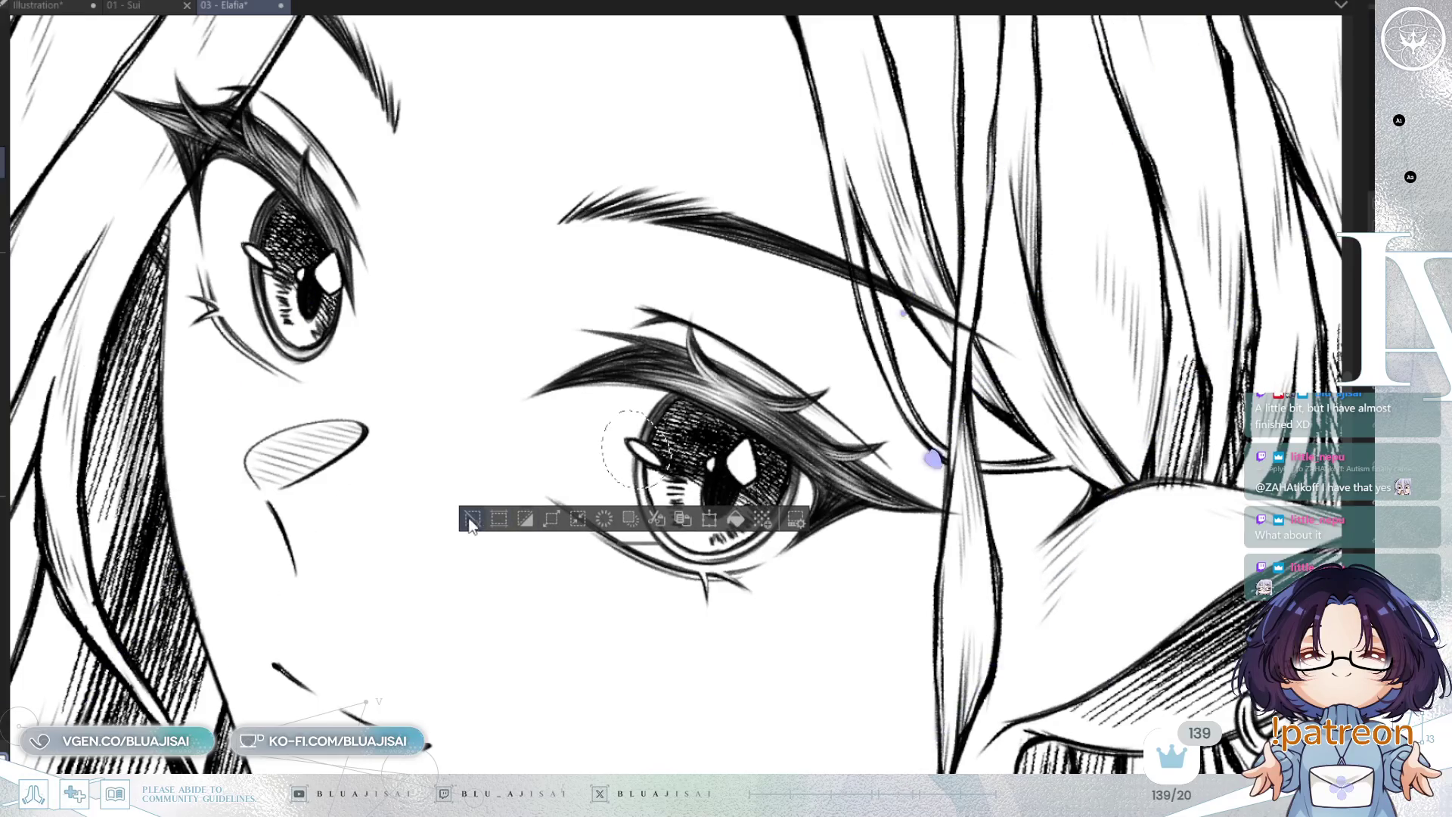
{"action": "left_click", "coordinate": [472, 519]}
{"action": "key", "text": "ctrl+minus"}
{"action": "key", "text": "ctrl+minus"}
{"action": "key", "text": "ctrl+minus"}
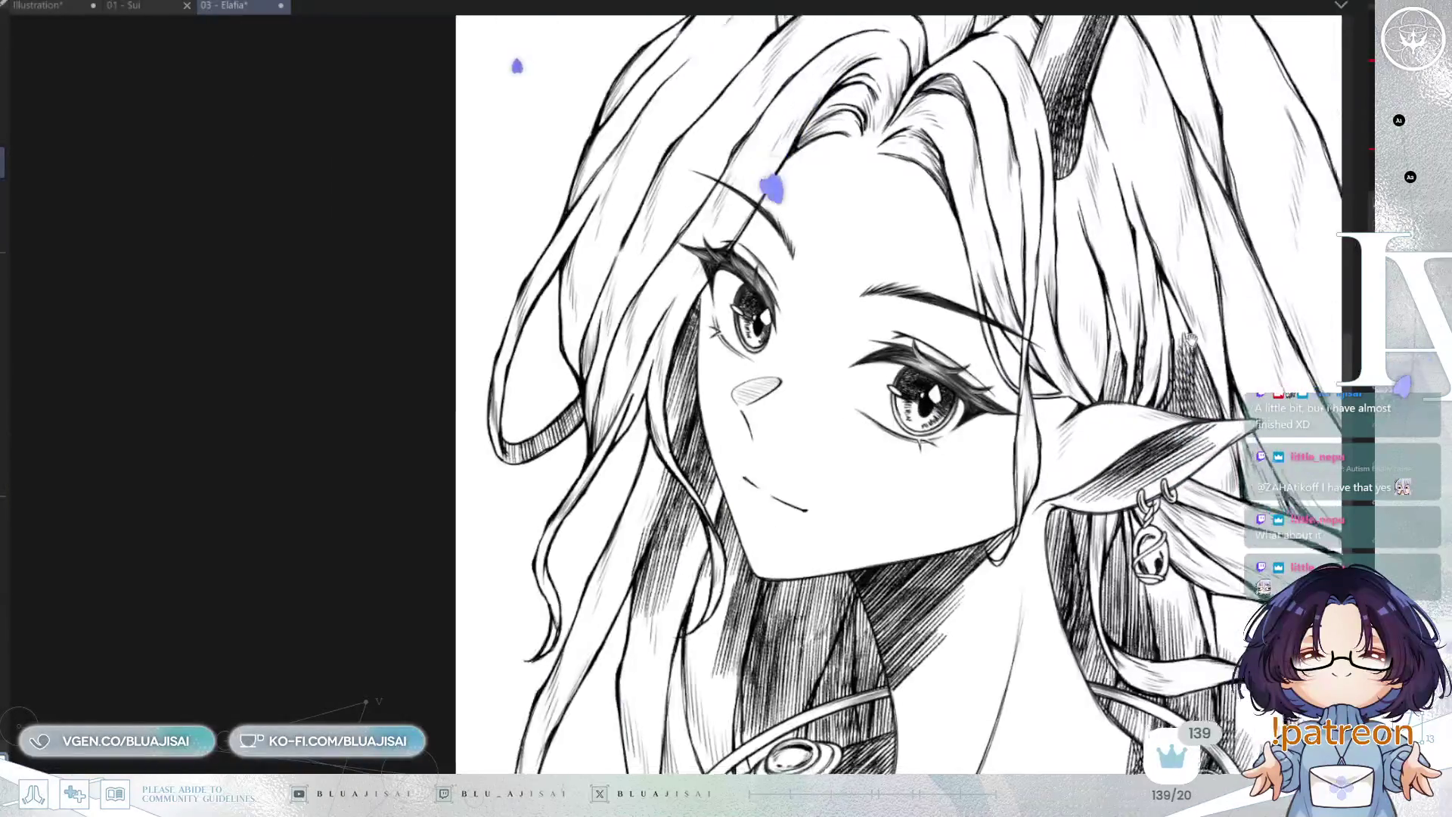
{"action": "scroll", "coordinate": [757, 393], "scroll_direction": "right", "scroll_amount": 5}
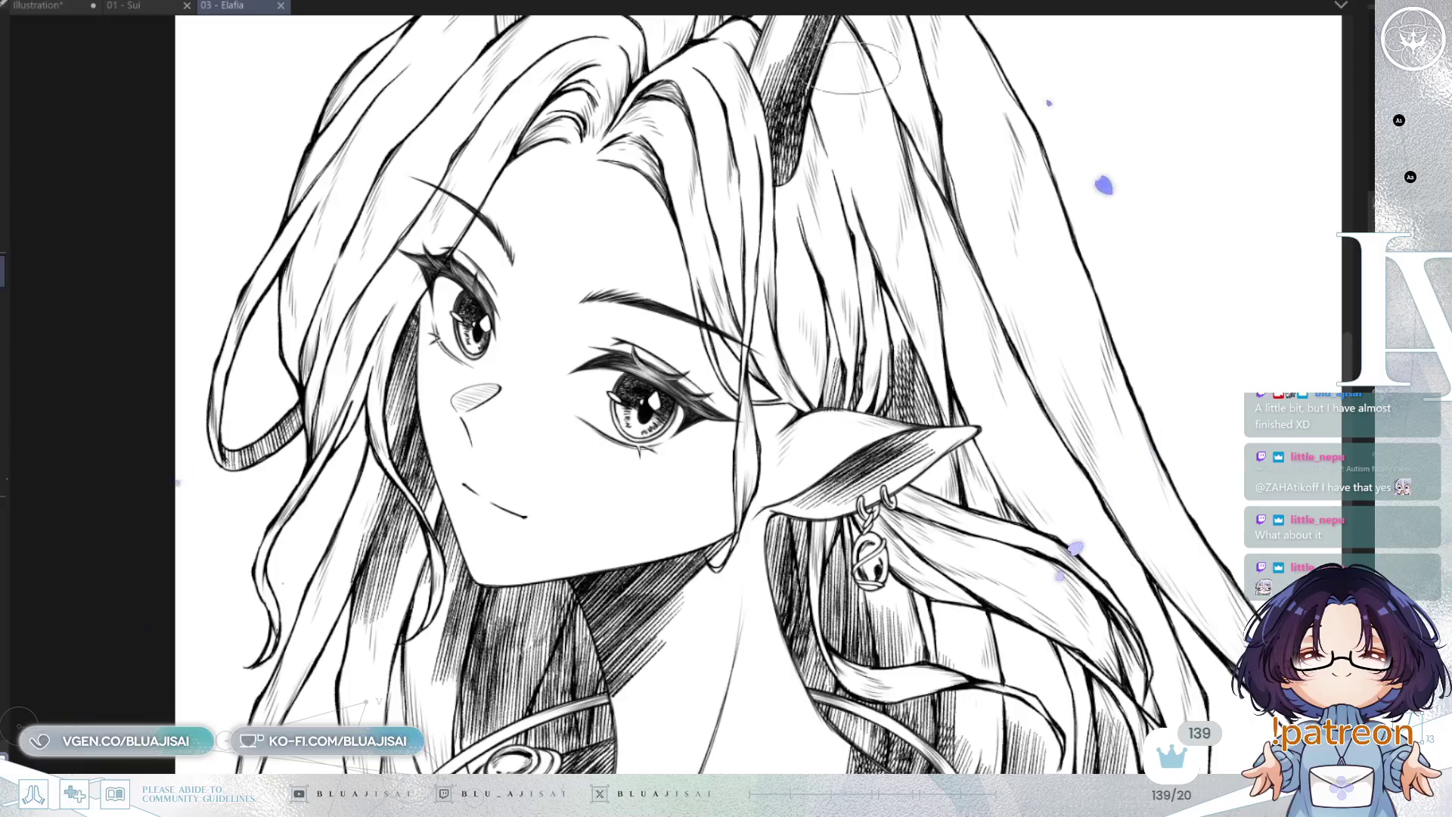
{"action": "scroll", "coordinate": [416, 303], "scroll_direction": "up", "scroll_amount": 3}
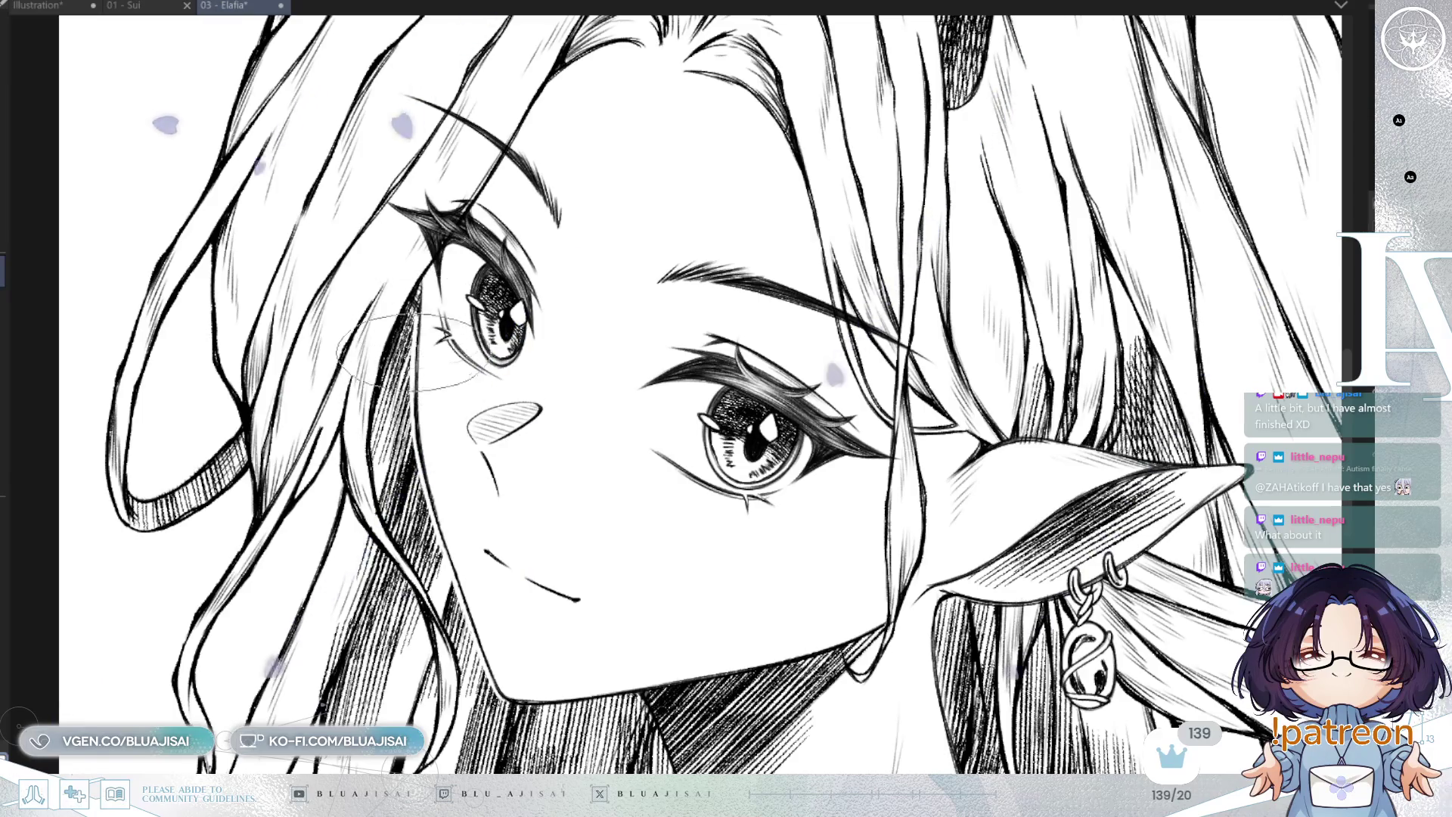
{"action": "left_click_drag", "start_coordinate": [627, 522], "coordinate": [601, 431]}
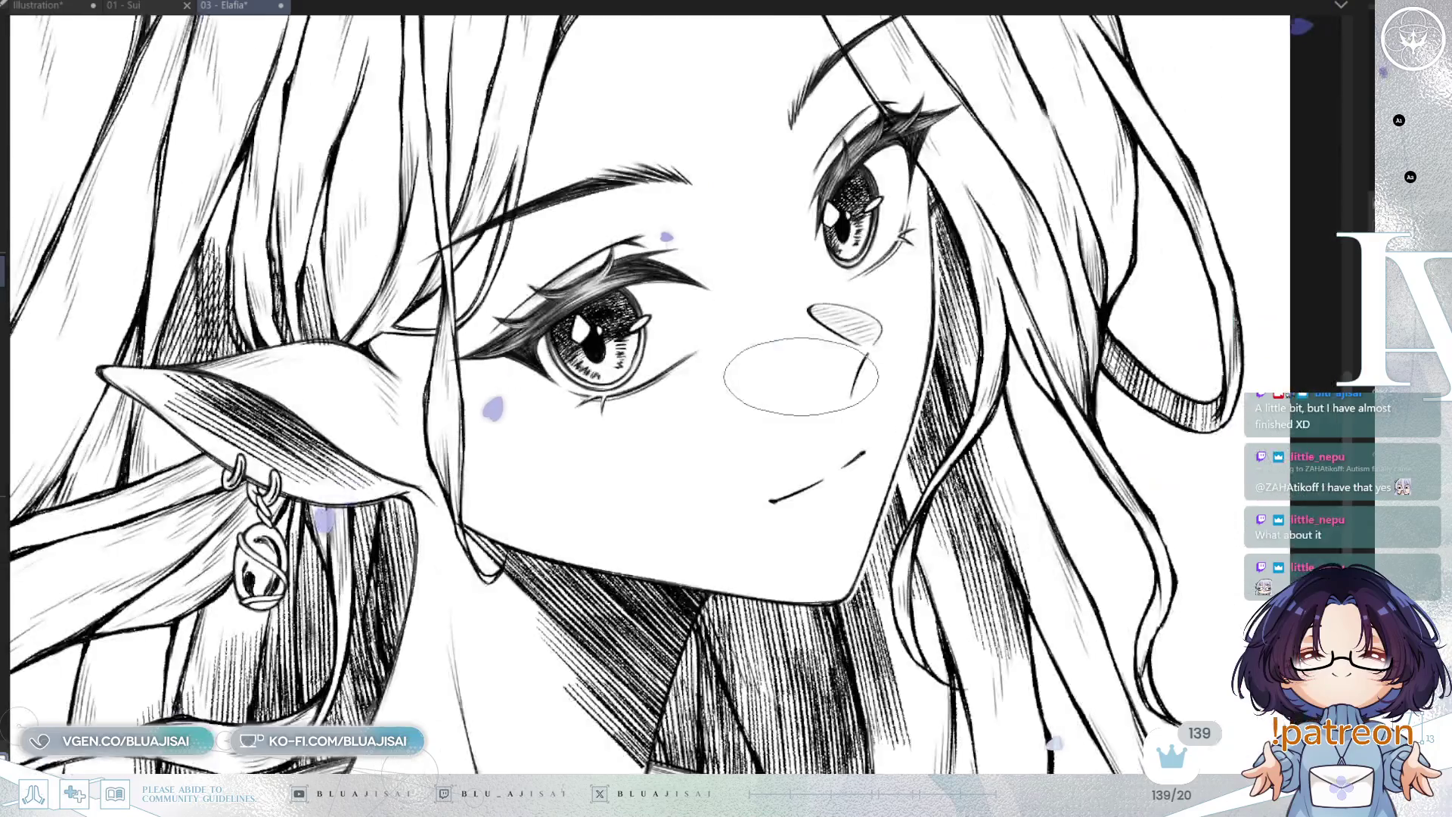
Mirror the canvas horizontally and rotate the view to inspect the face and ear
{"action": "key", "text": "h"}
{"action": "left_click_drag", "start_coordinate": [867, 314], "coordinate": [806, 443]}
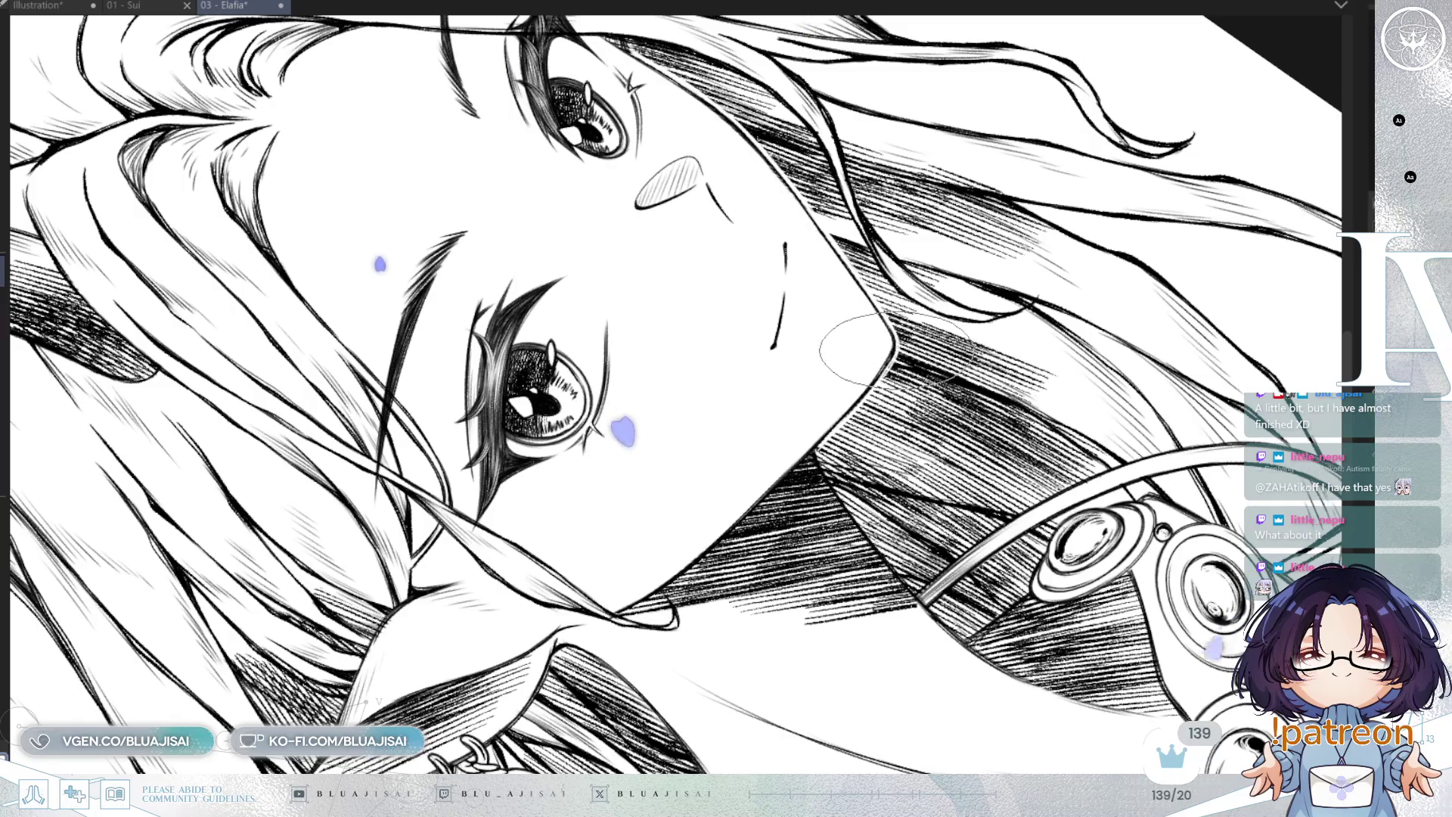
{"action": "mouse_move", "coordinate": [832, 393]}
{"action": "left_mouse_down"}
{"action": "mouse_move", "coordinate": [855, 355]}
{"action": "mouse_move", "coordinate": [776, 389]}
{"action": "left_mouse_up"}
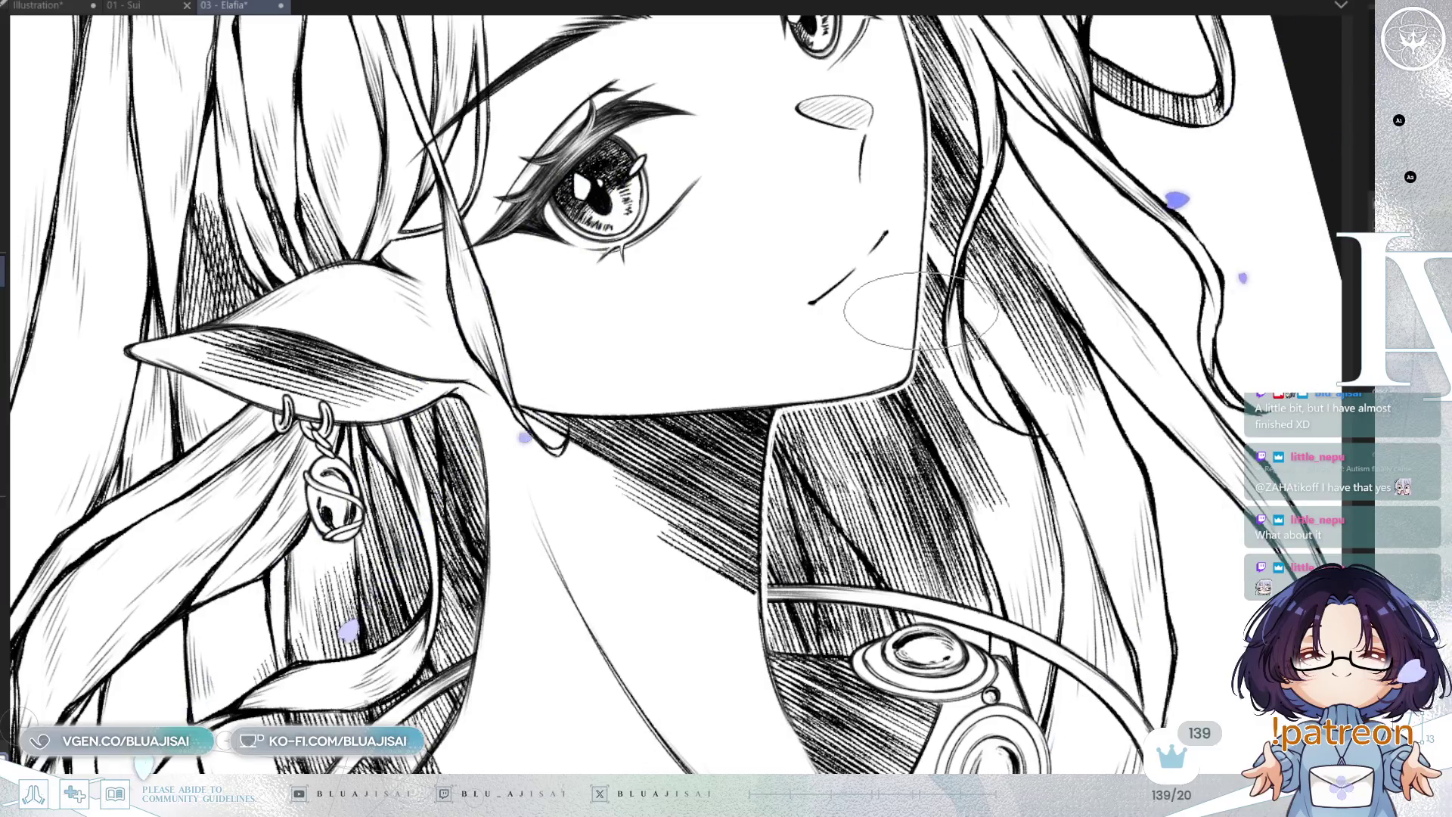
{"action": "scroll", "coordinate": [908, 378], "scroll_direction": "down", "scroll_amount": 2}
{"action": "key", "text": "asciicircum"}
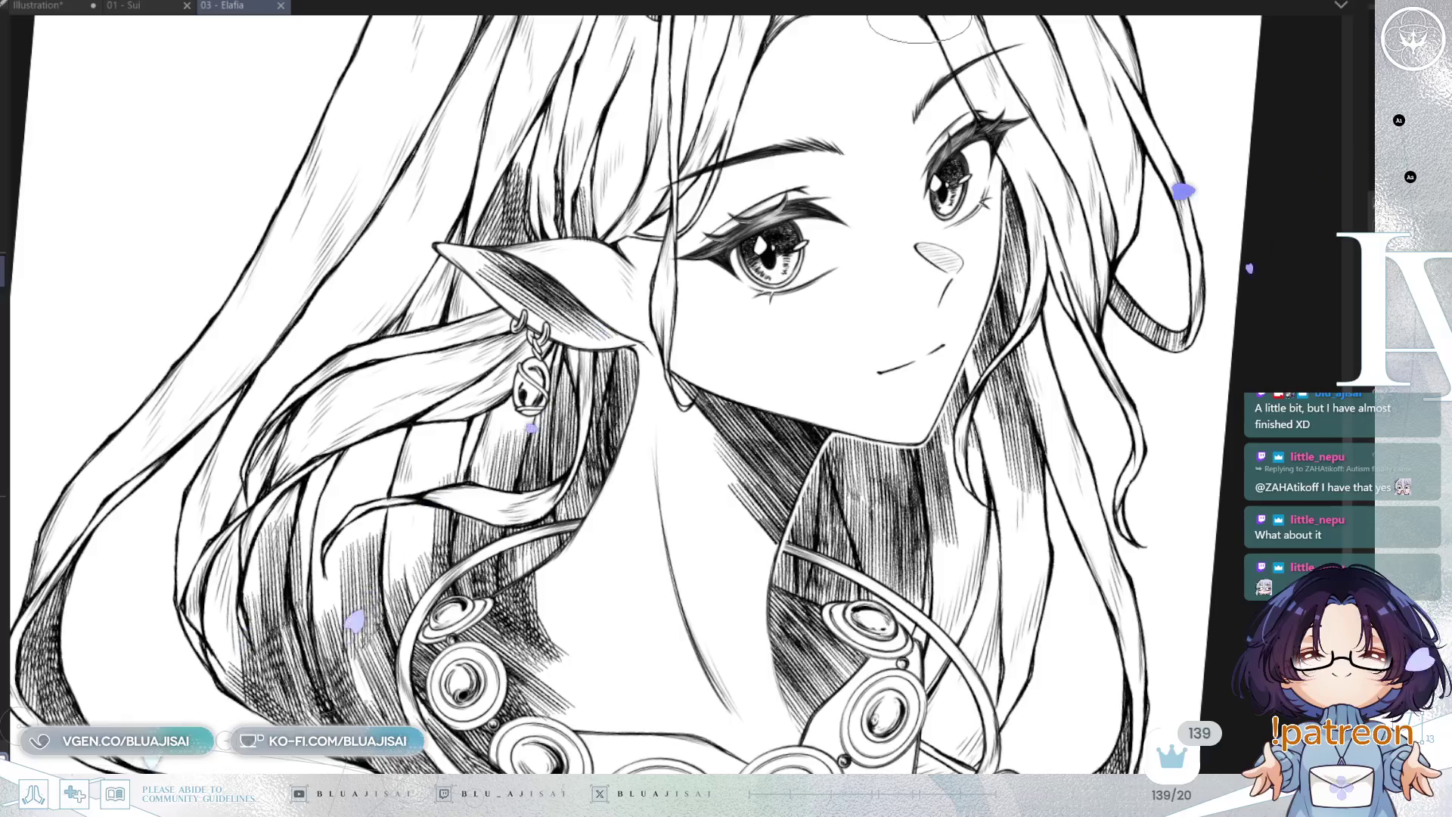
{"action": "scroll", "coordinate": [681, 393], "scroll_direction": "down", "scroll_amount": 1}
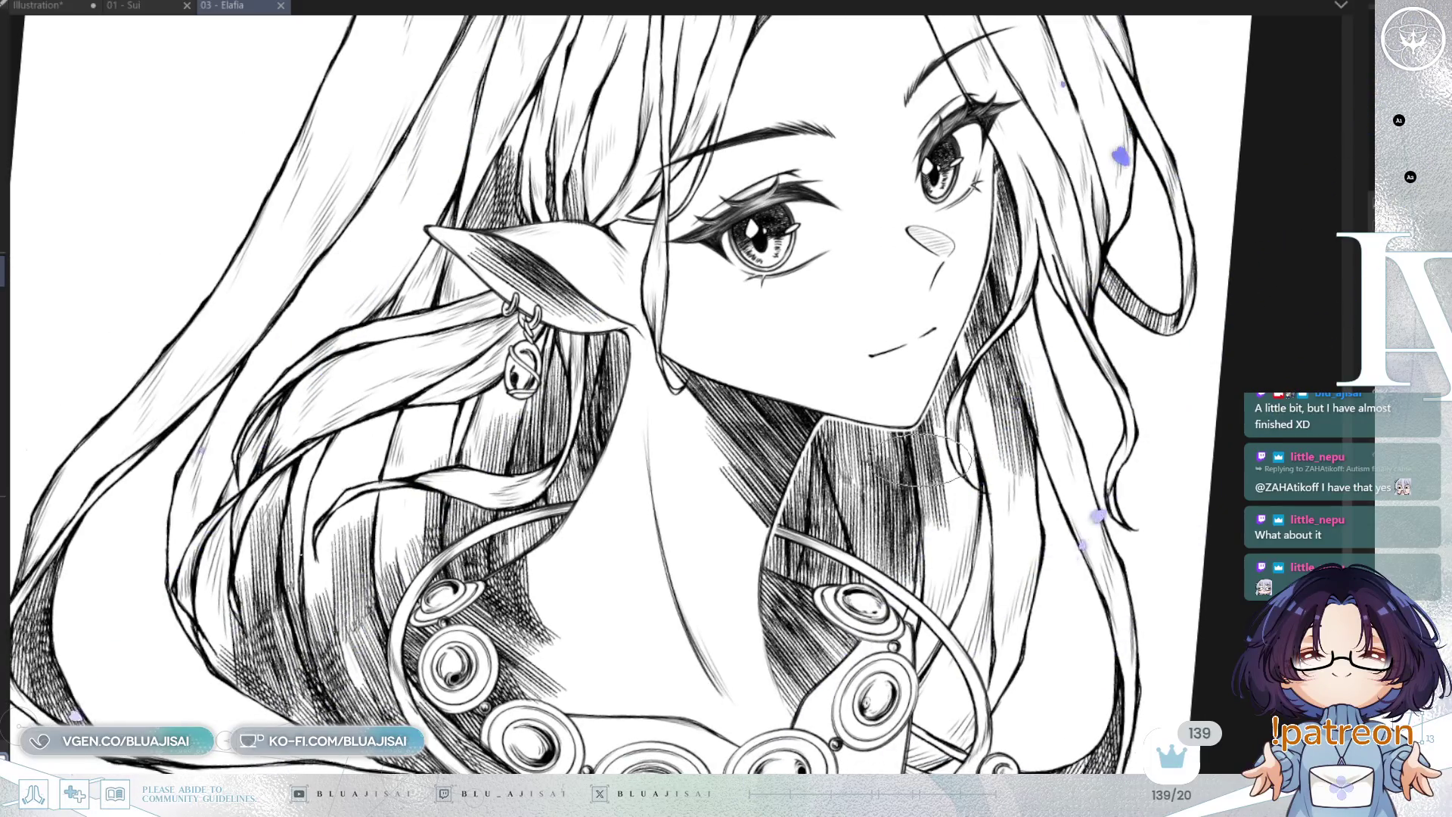
{"action": "scroll", "coordinate": [616, 439], "scroll_direction": "up", "scroll_amount": 1}
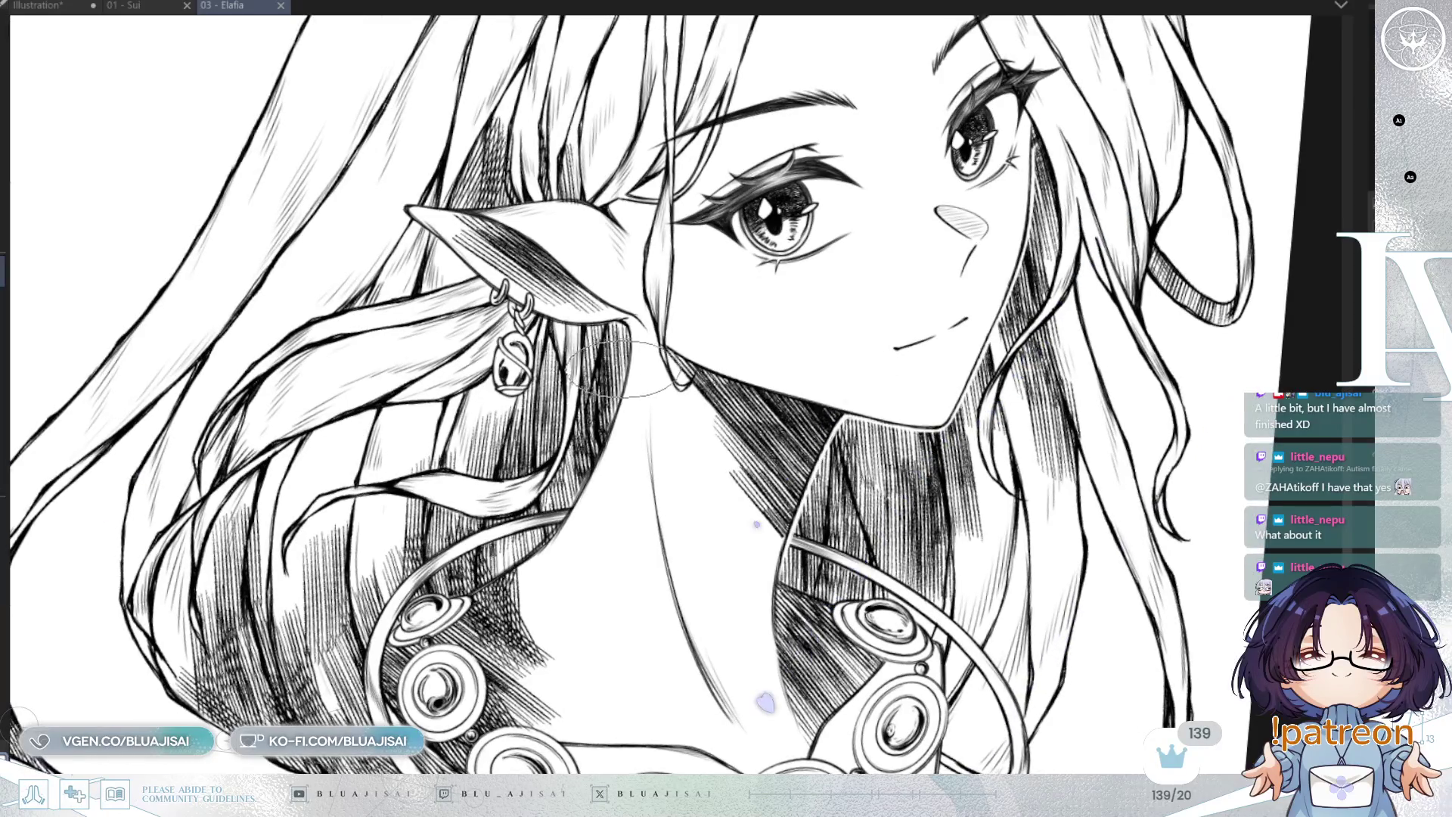
{"action": "left_click_drag", "start_coordinate": [609, 431], "coordinate": [697, 463]}
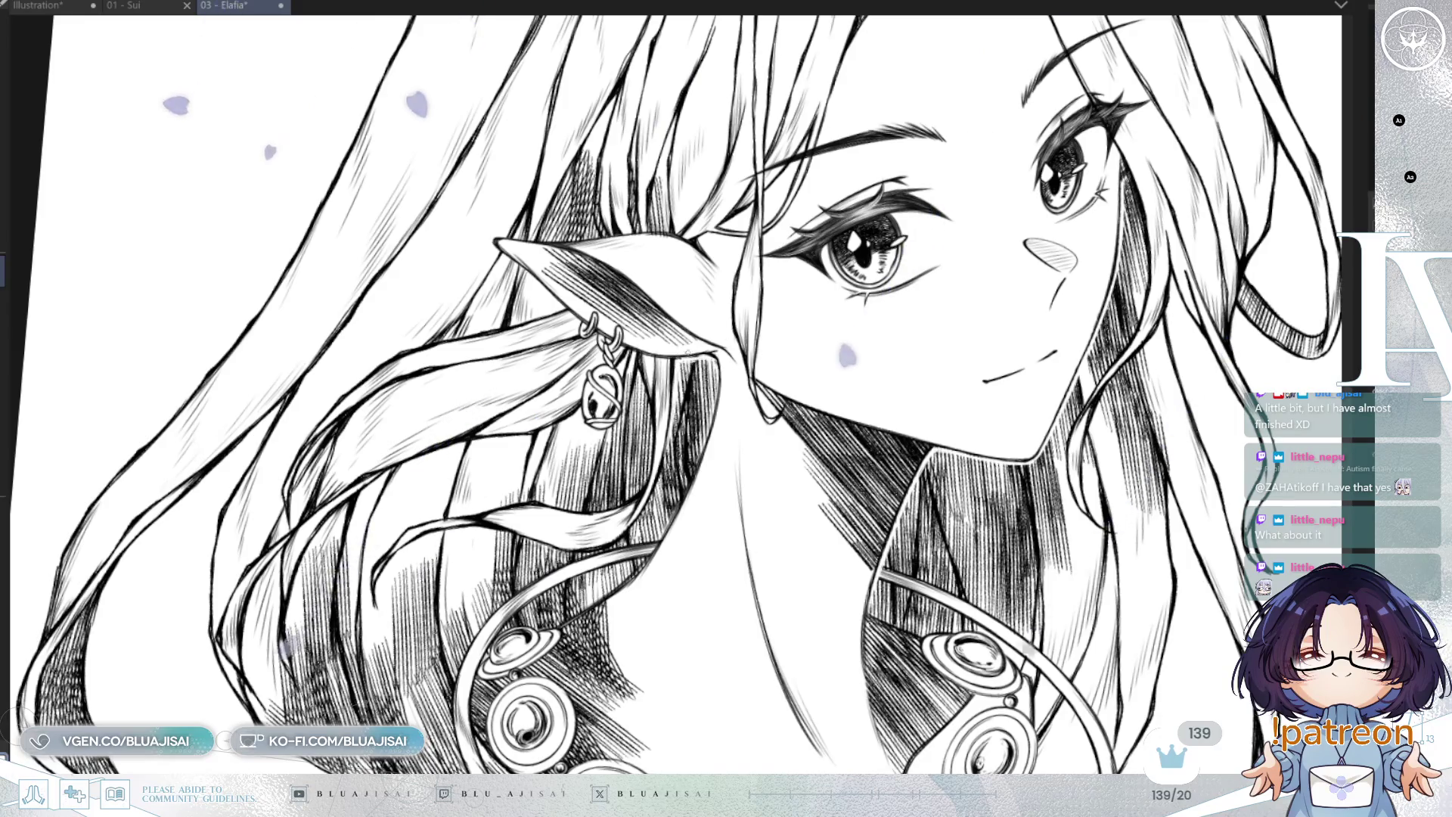
{"action": "scroll", "coordinate": [717, 330], "scroll_direction": "up", "scroll_amount": 1}
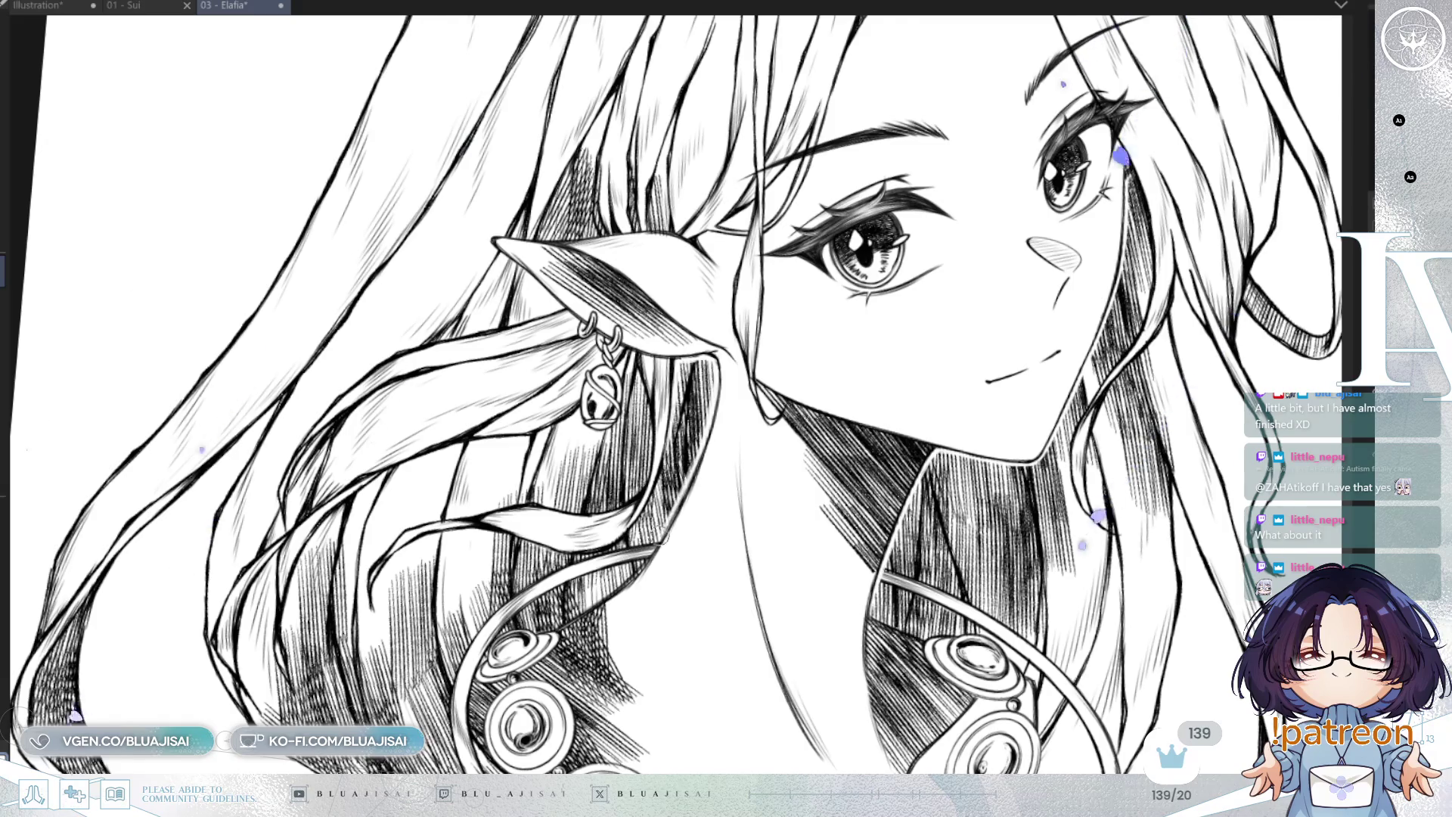
{"action": "scroll", "coordinate": [664, 540], "scroll_direction": "down", "scroll_amount": 3}
{"action": "scroll", "coordinate": [670, 533], "scroll_direction": "up", "scroll_amount": 4}
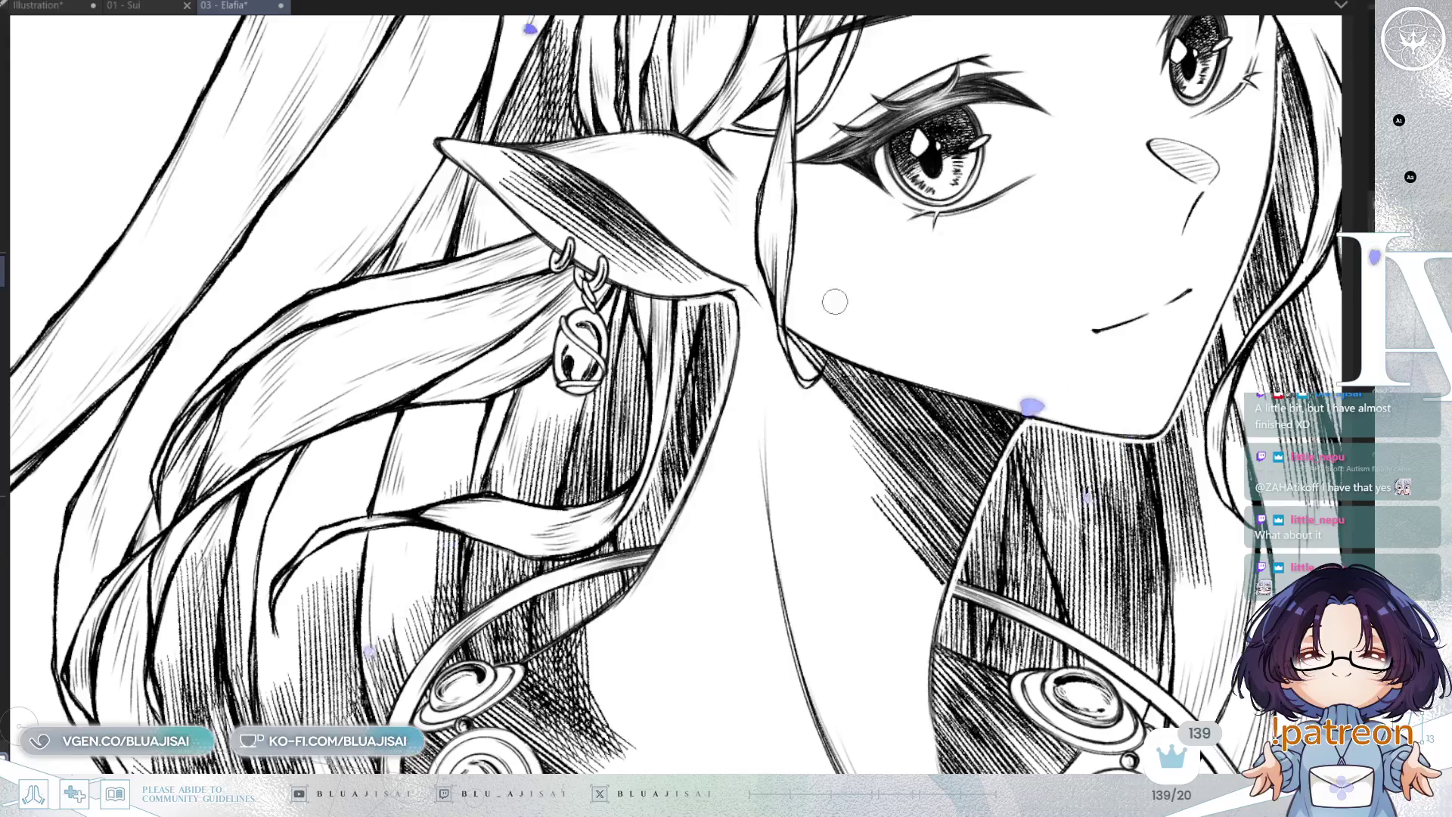
{"action": "key", "text": "h"}
{"action": "scroll", "coordinate": [1014, 424], "scroll_direction": "up", "scroll_amount": 2}
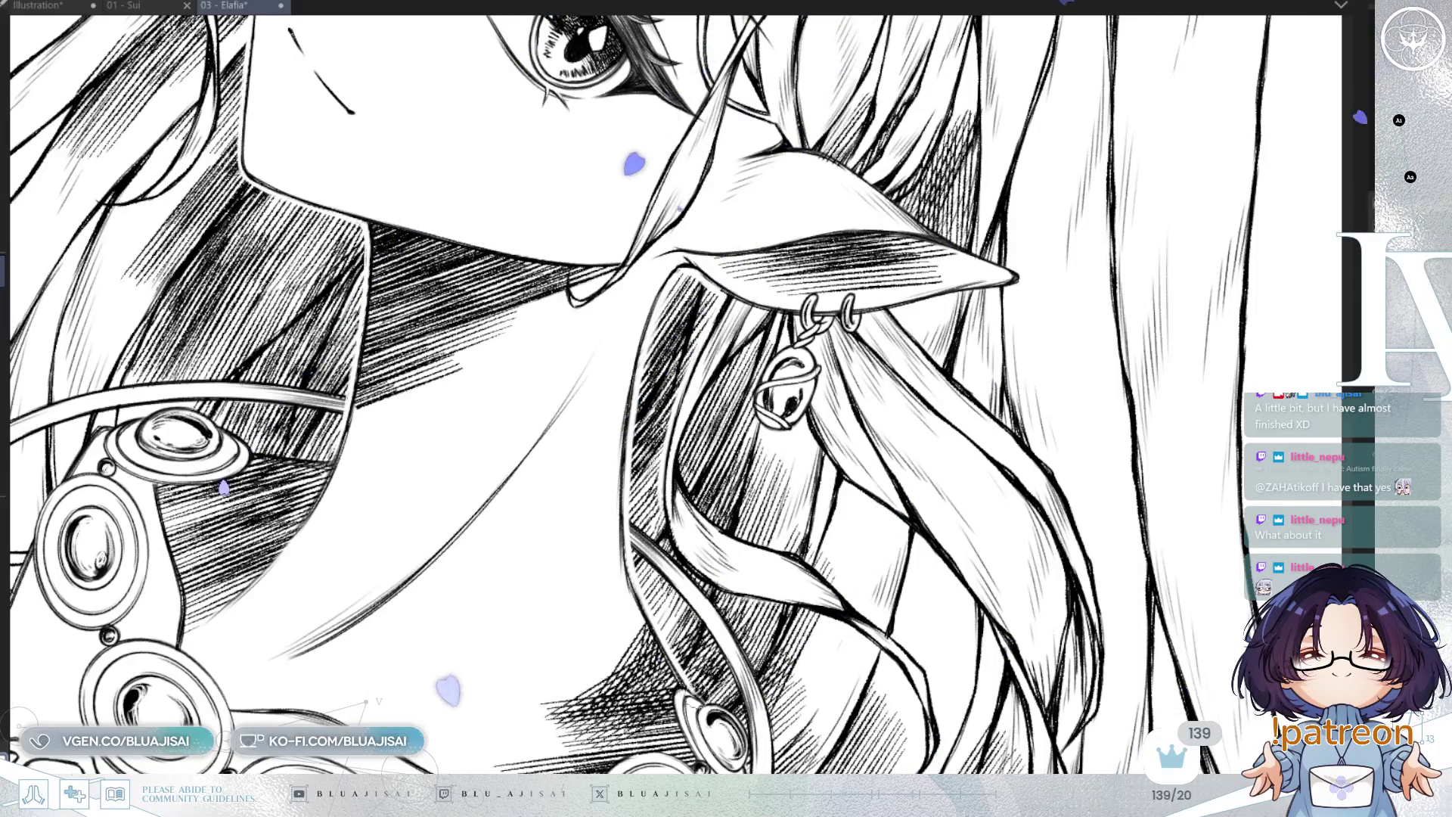
{"action": "mouse_move", "coordinate": [624, 555]}
{"action": "left_mouse_down"}
{"action": "mouse_move", "coordinate": [713, 557]}
{"action": "mouse_move", "coordinate": [789, 516]}
{"action": "mouse_move", "coordinate": [851, 405]}
{"action": "left_mouse_up"}
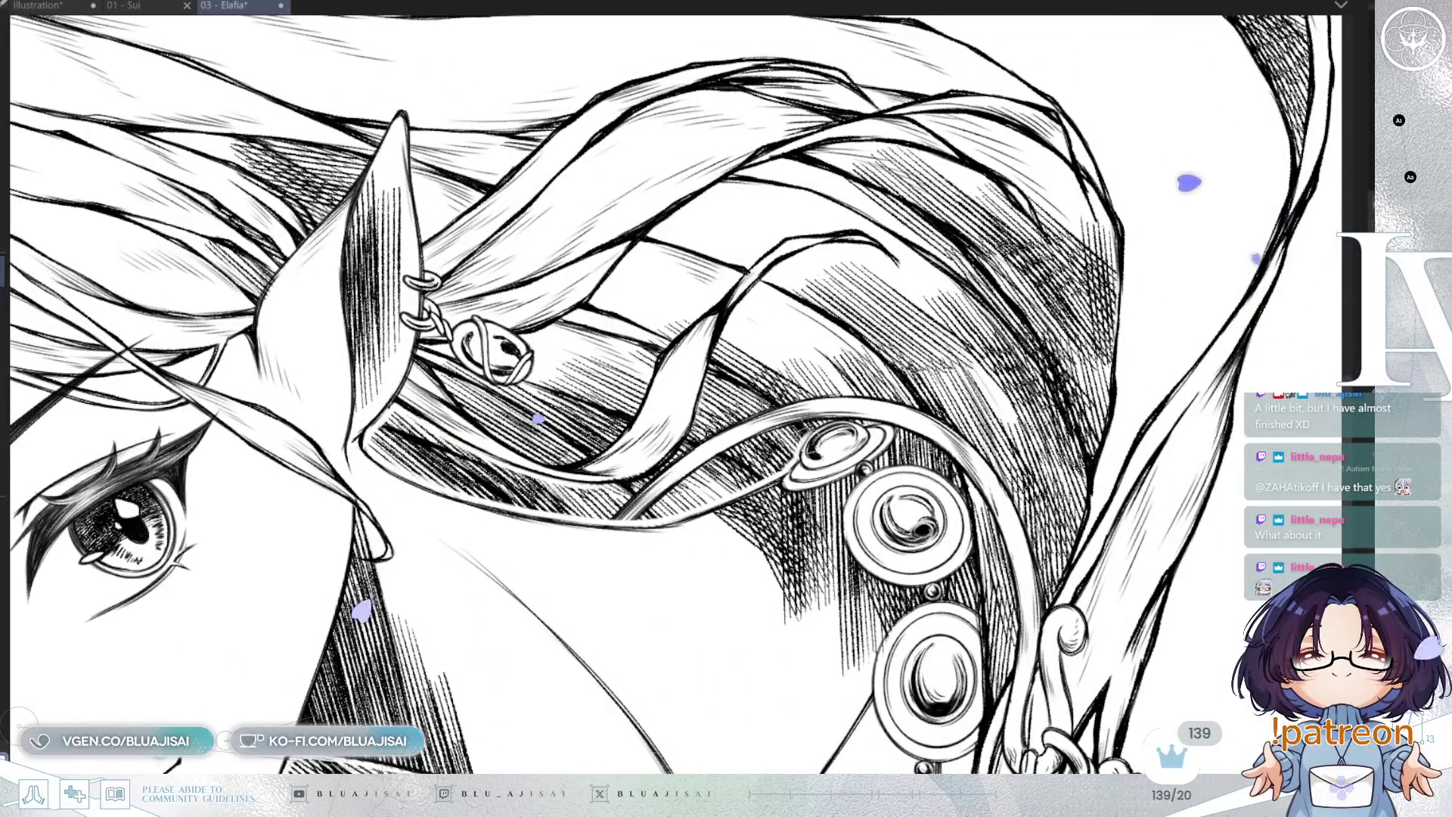
{"action": "key", "text": "minus"}
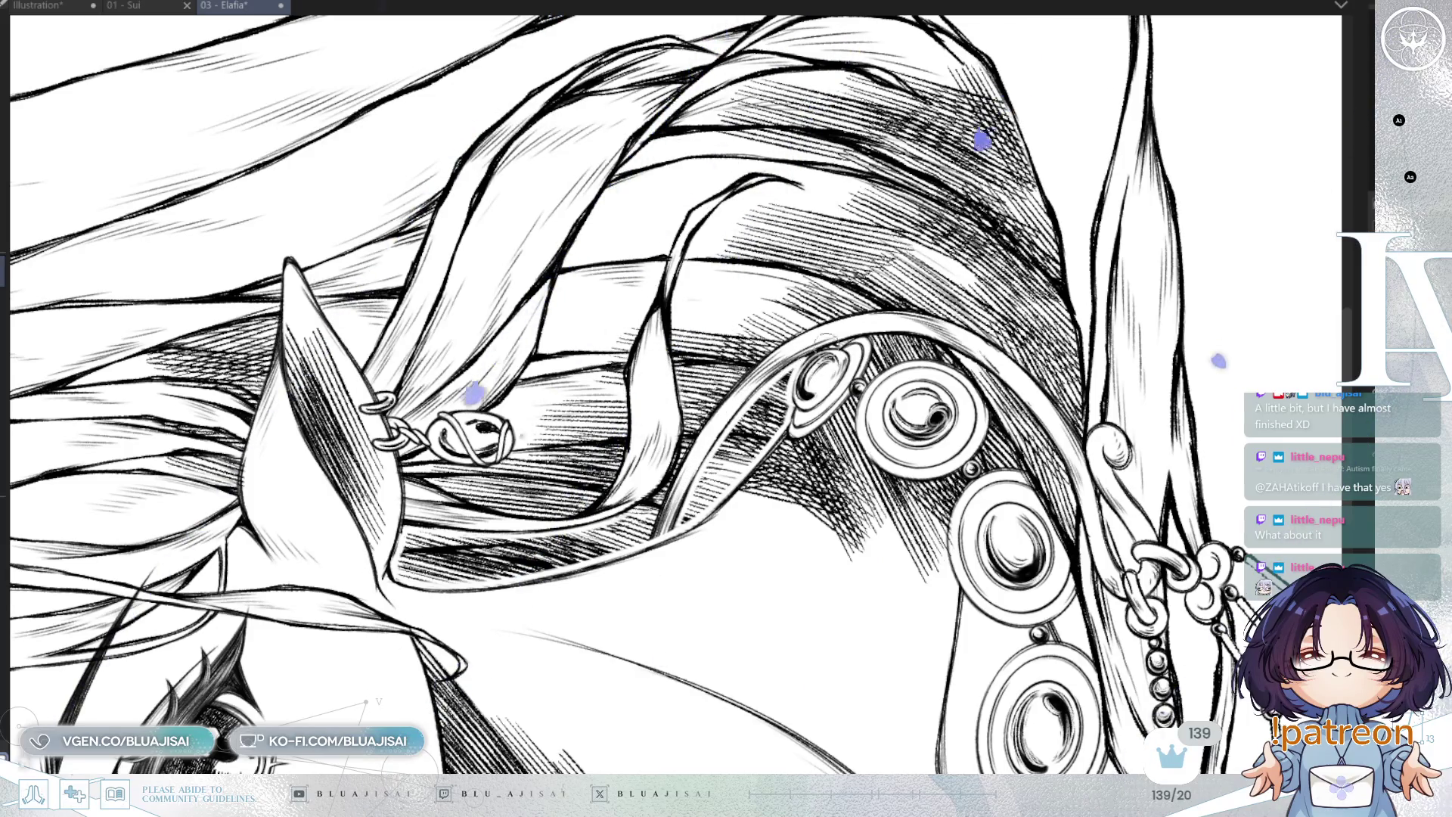
{"action": "scroll", "coordinate": [681, 395], "scroll_direction": "up", "scroll_amount": 1}
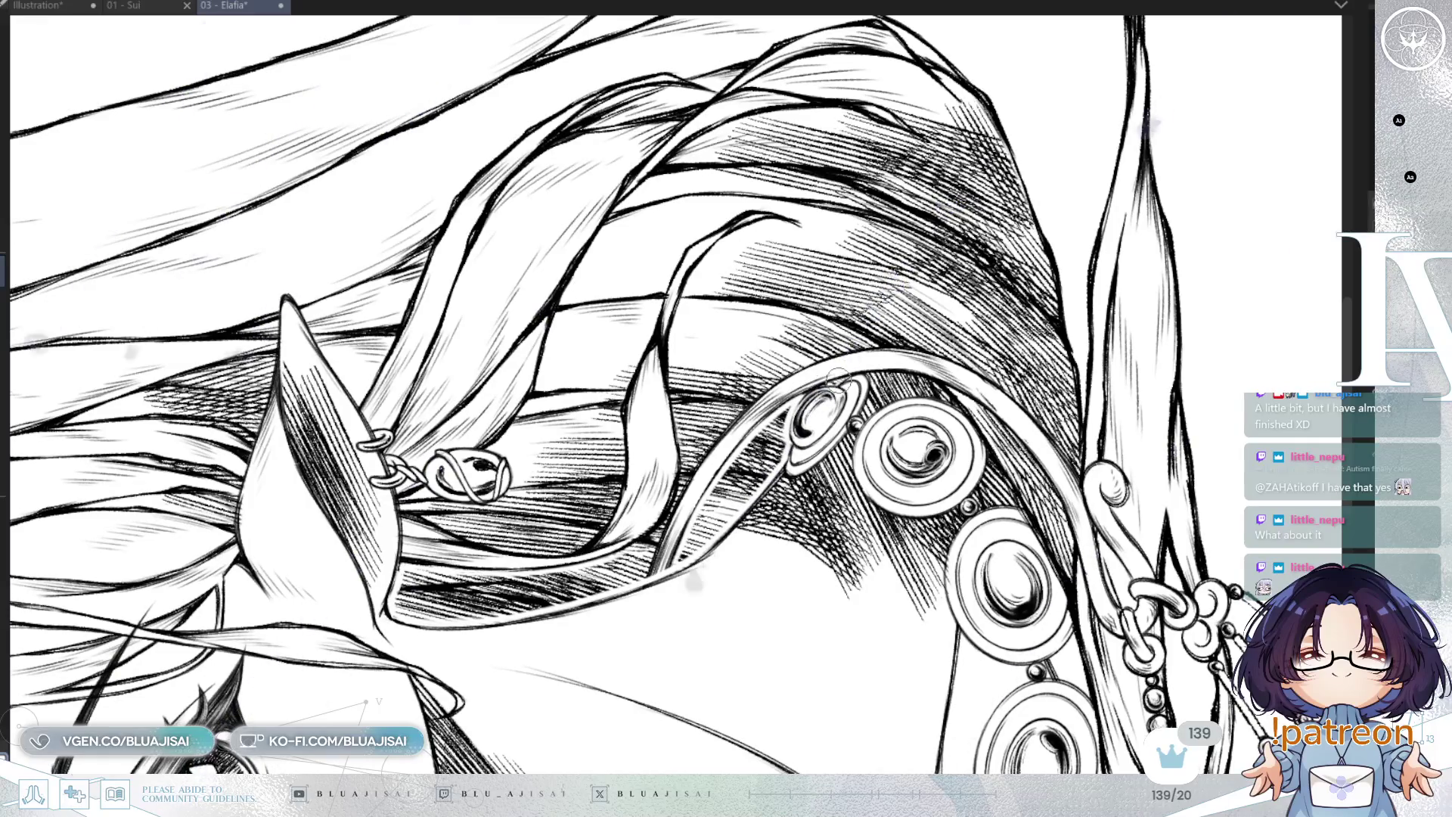
{"action": "key", "text": "h"}
{"action": "scroll", "coordinate": [681, 394], "scroll_direction": "up", "scroll_amount": 3}
{"action": "scroll", "coordinate": [680, 393], "scroll_direction": "down", "scroll_amount": 3}
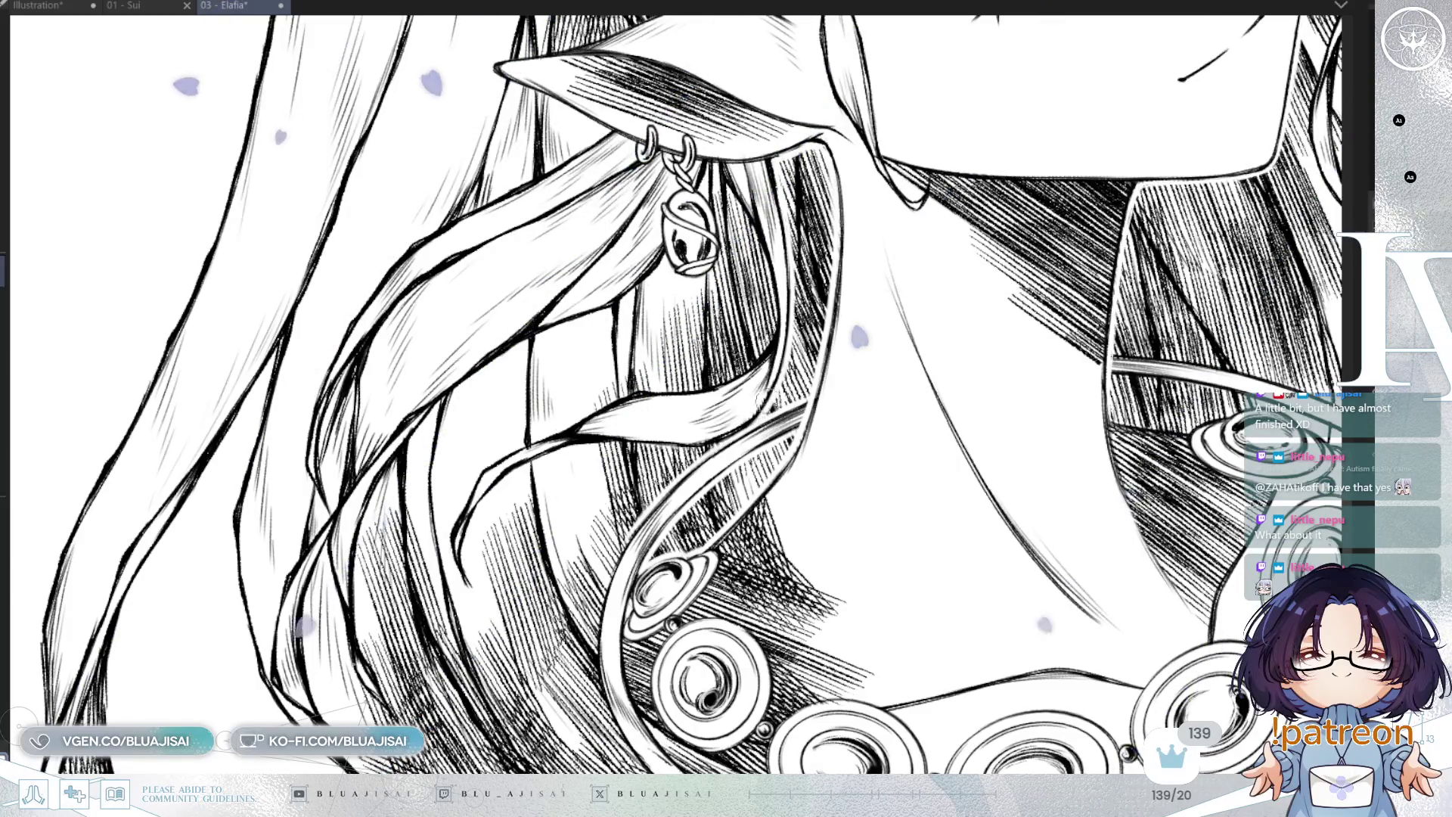
{"action": "left_click_drag", "start_coordinate": [760, 417], "coordinate": [681, 379]}
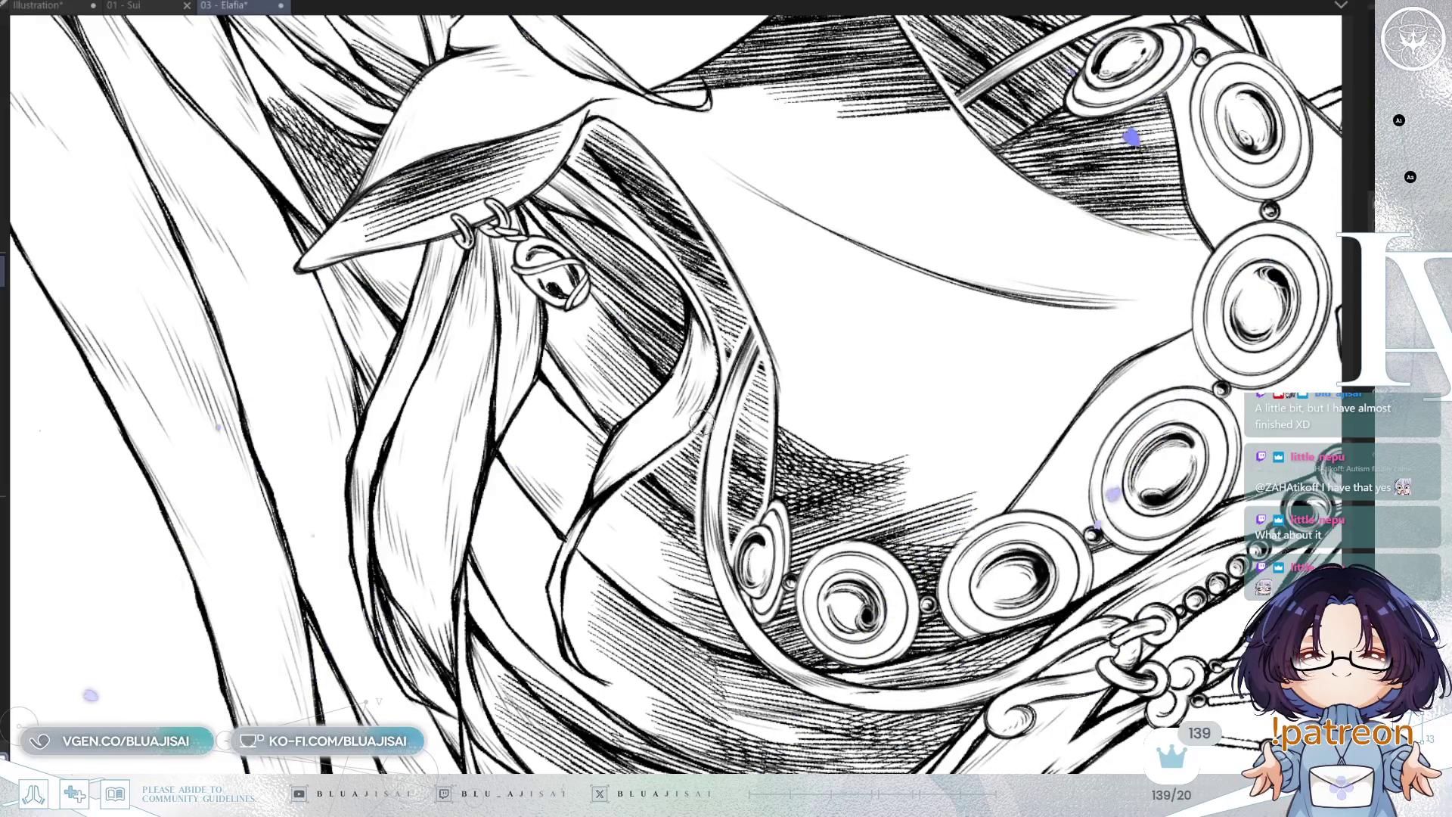
{"action": "left_click_drag", "start_coordinate": [719, 344], "coordinate": [655, 382]}
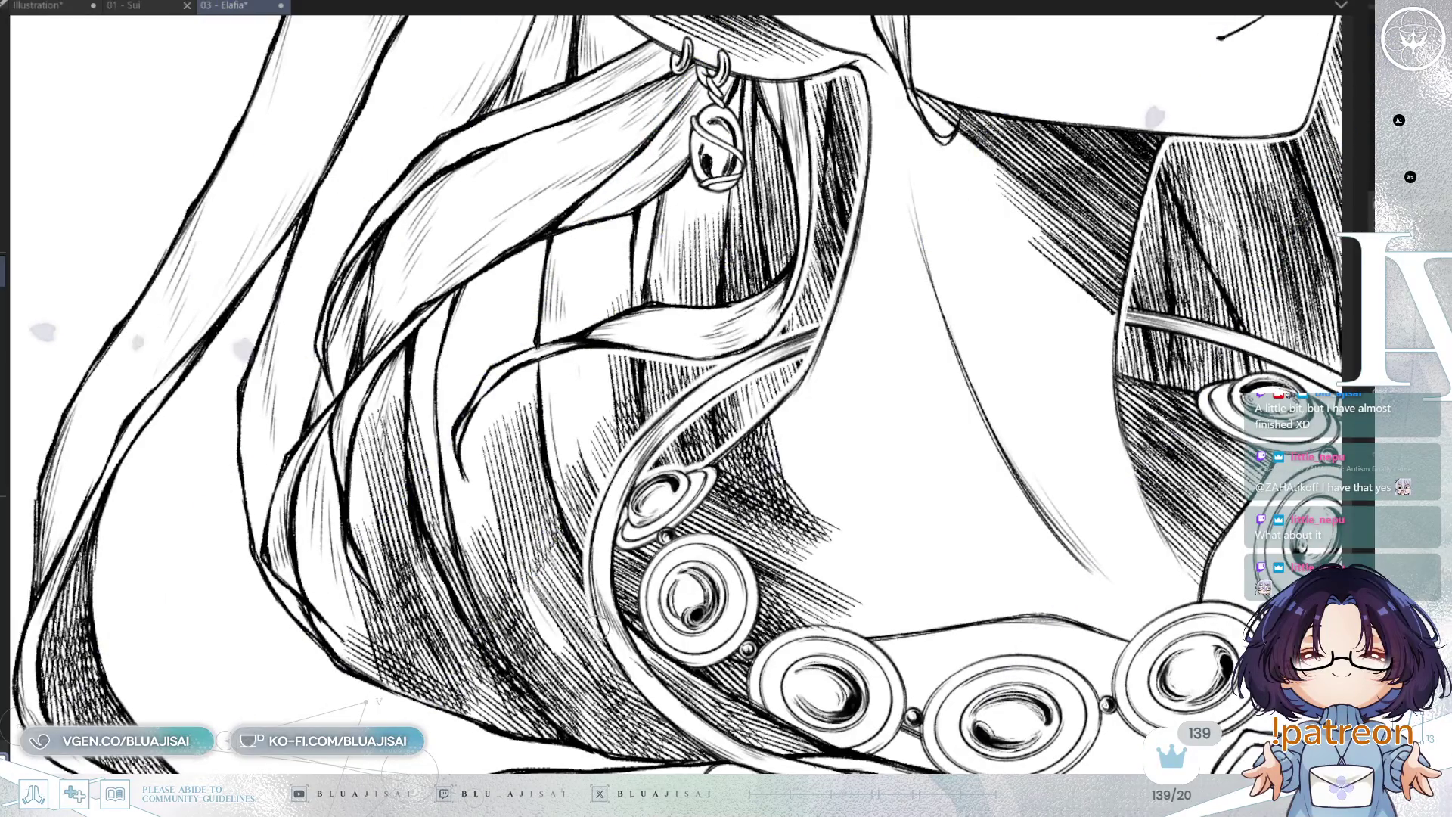
{"action": "left_click_drag", "start_coordinate": [605, 644], "coordinate": [450, 437]}
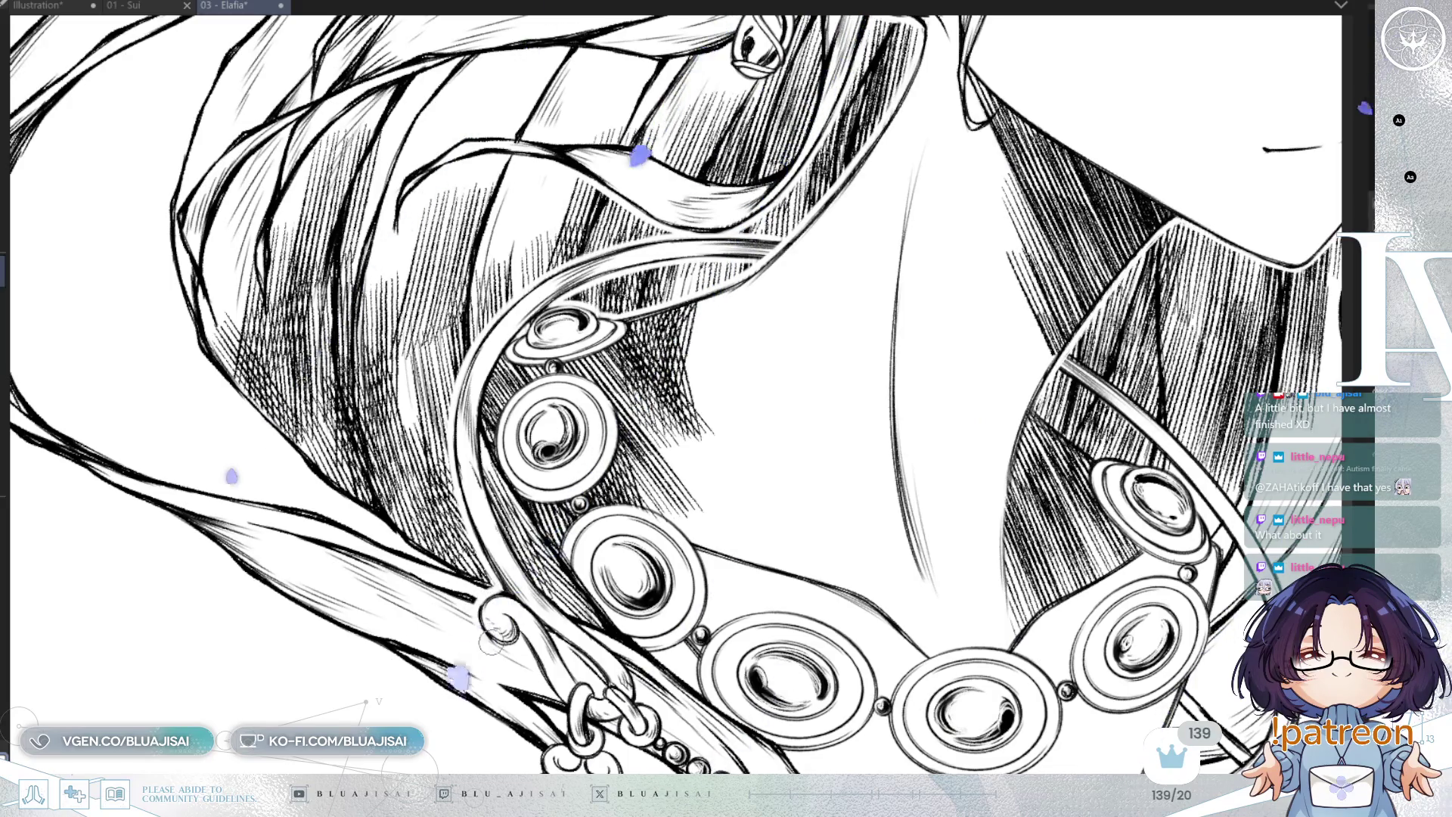
{"action": "left_click_drag", "start_coordinate": [541, 589], "coordinate": [454, 562]}
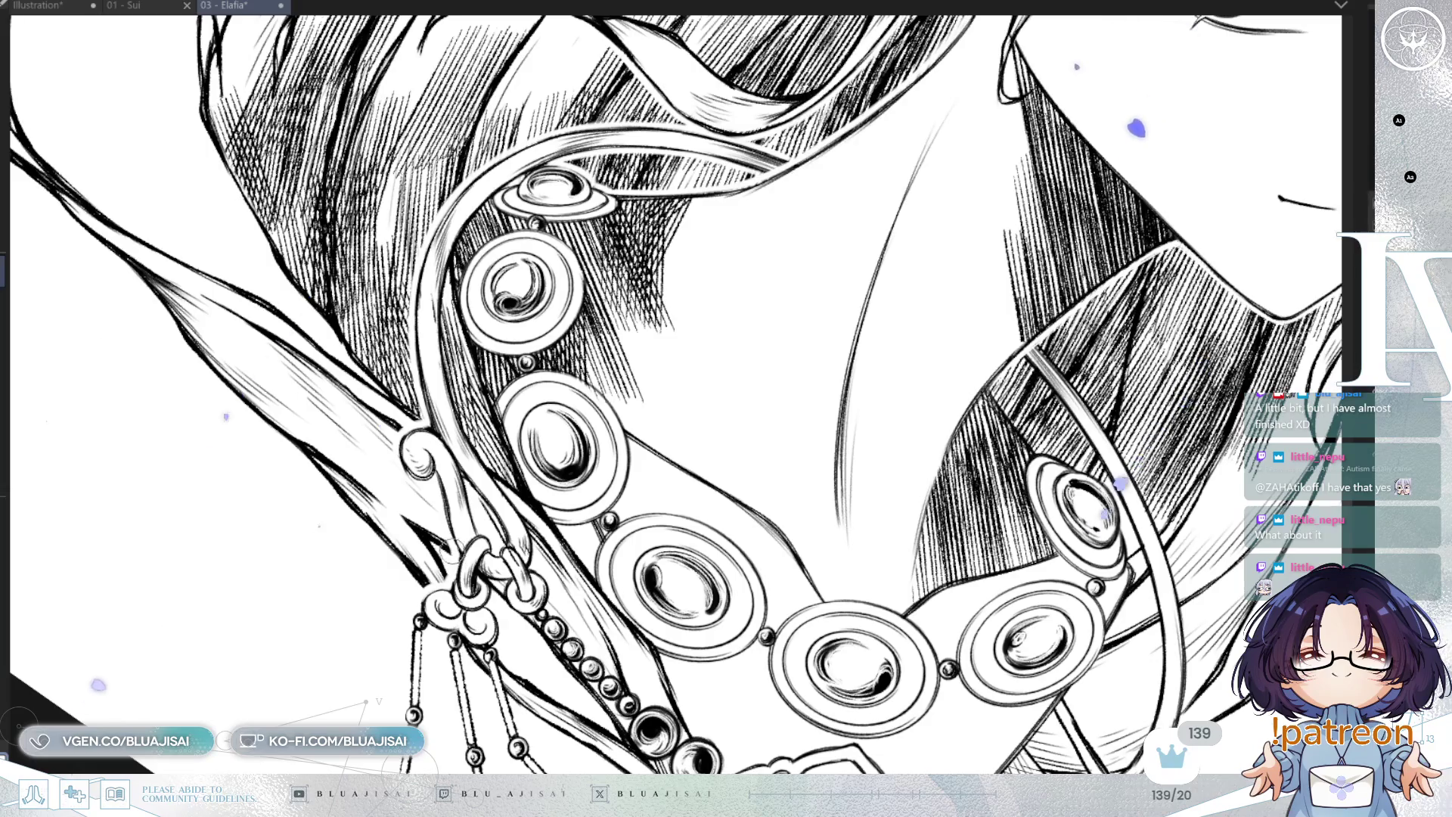
{"action": "scroll", "coordinate": [762, 282], "scroll_direction": "down", "scroll_amount": 5}
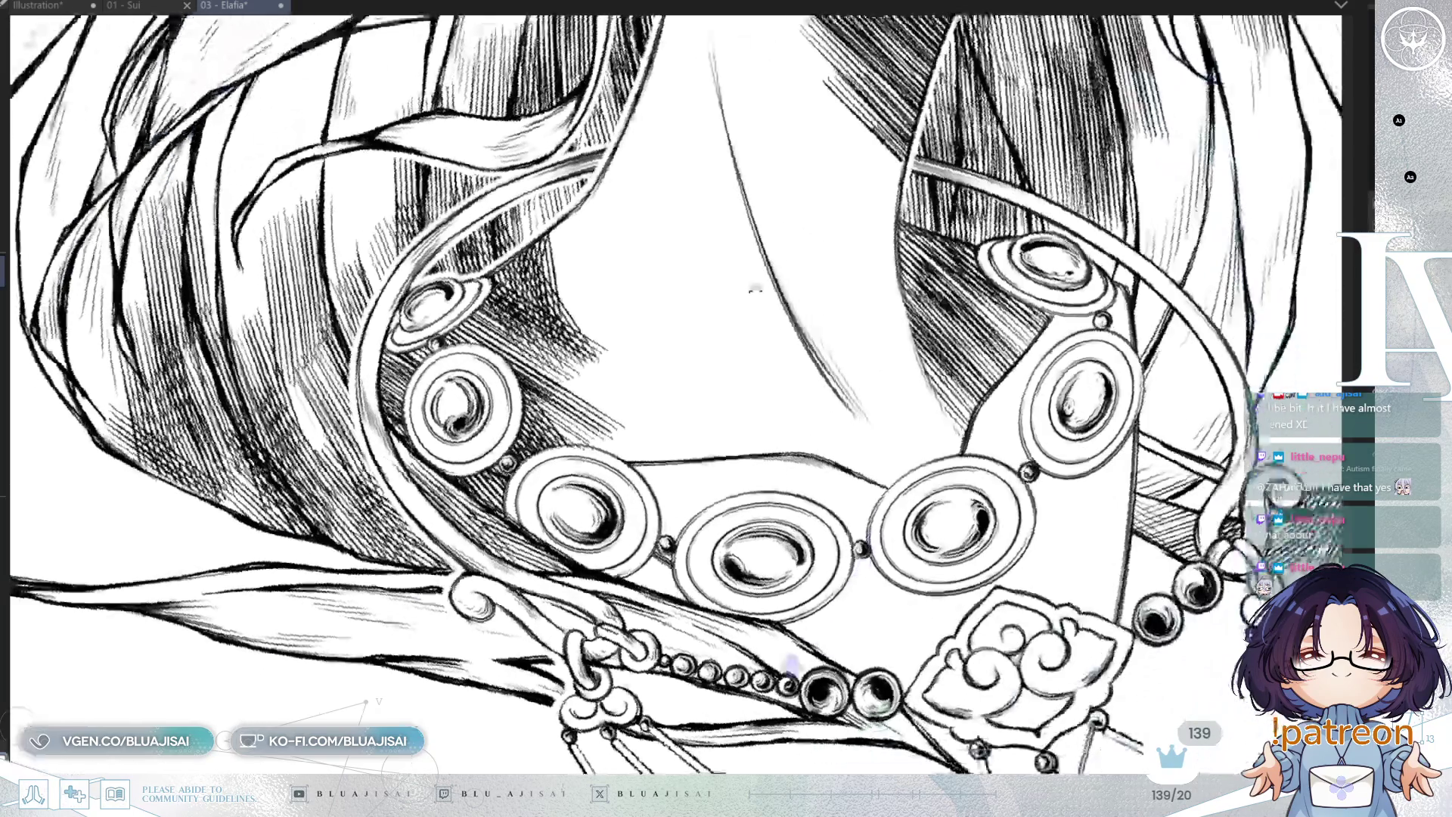
{"action": "scroll", "coordinate": [635, 393], "scroll_direction": "up", "scroll_amount": 3}
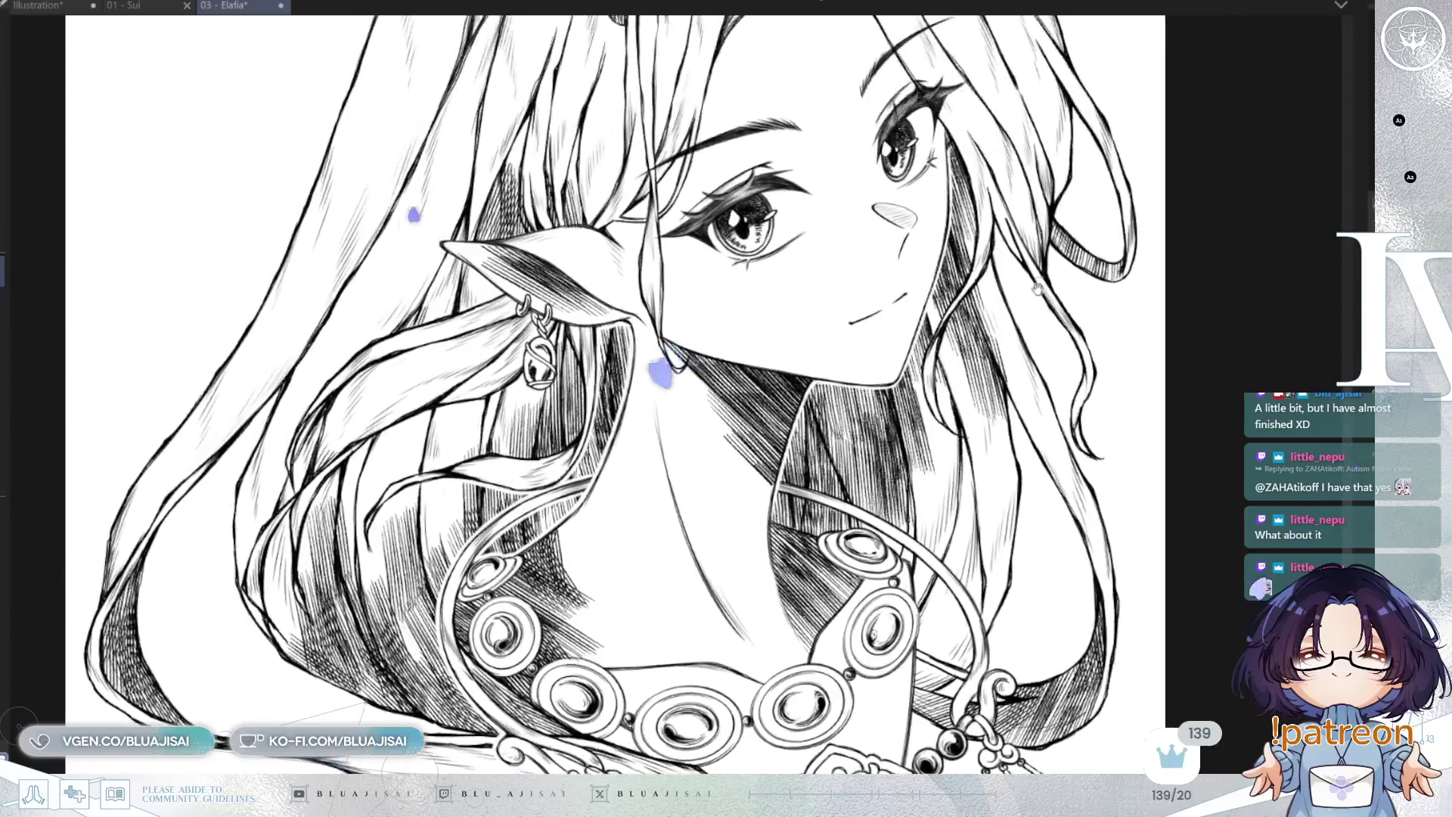
{"action": "left_click_drag", "start_coordinate": [1030, 259], "coordinate": [746, 439]}
{"action": "scroll", "coordinate": [745, 438], "scroll_direction": "up", "scroll_amount": 2}
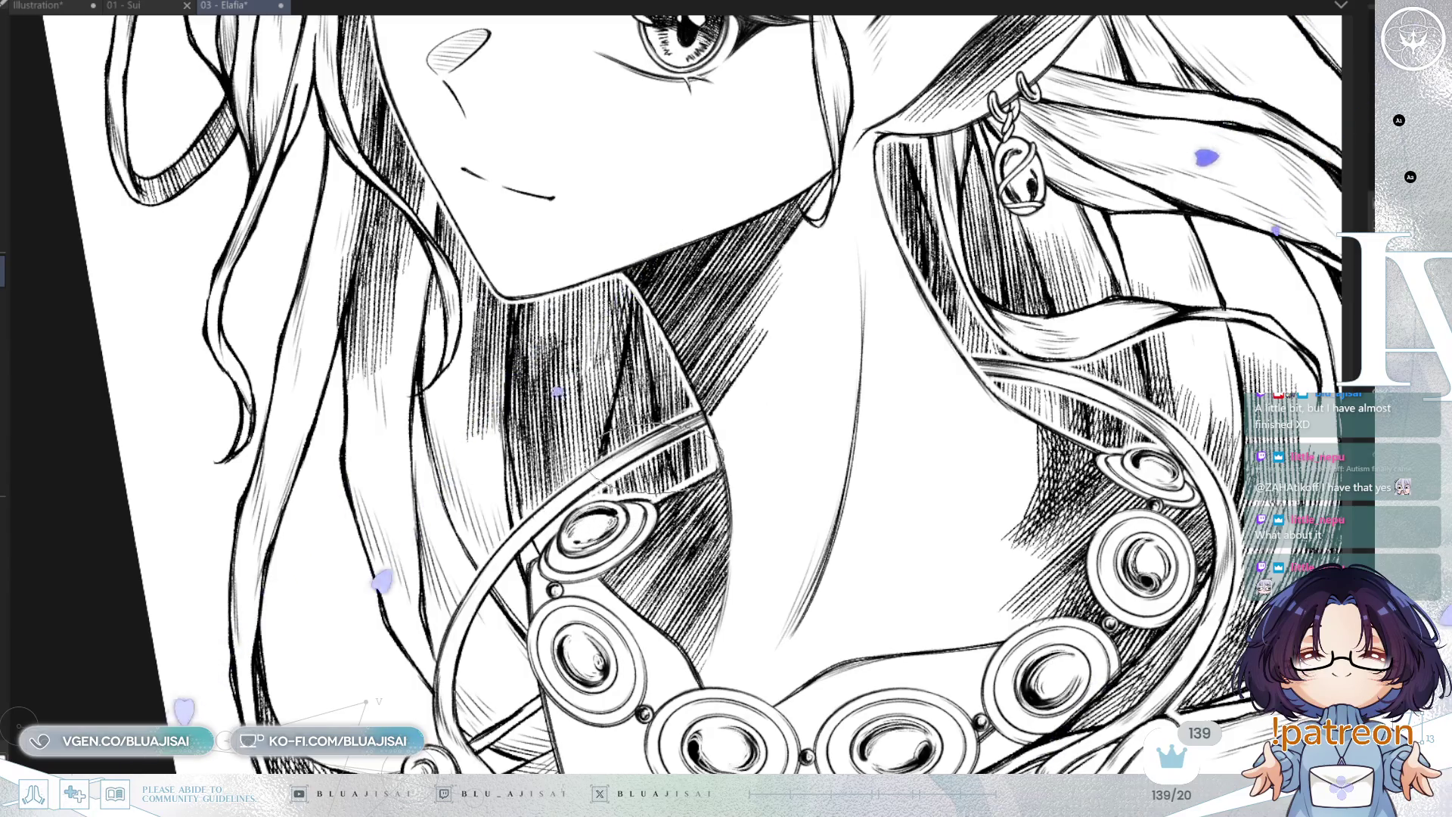
{"action": "left_click_drag", "start_coordinate": [680, 409], "coordinate": [621, 393]}
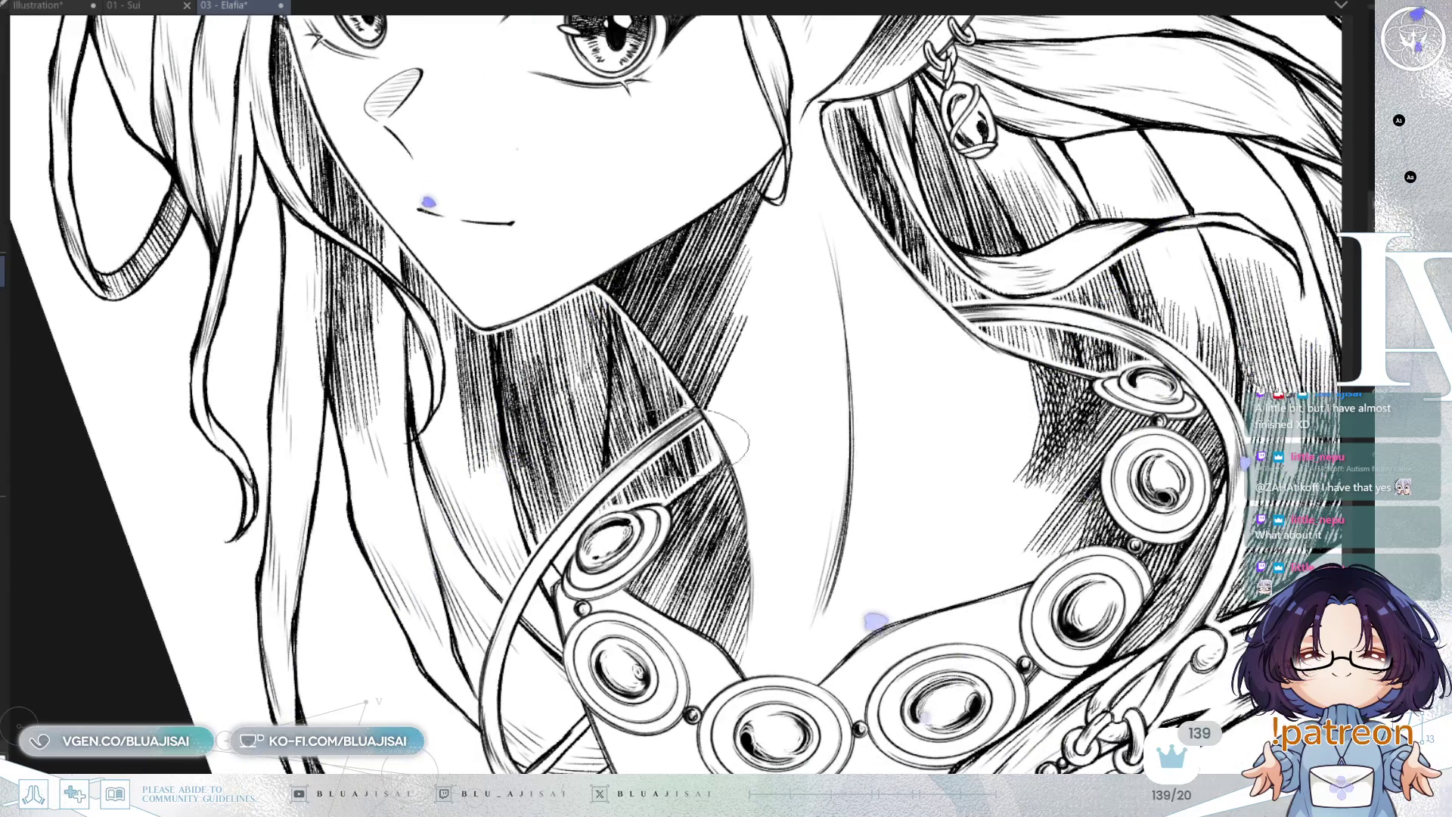
{"action": "scroll", "coordinate": [981, 369], "scroll_direction": "up", "scroll_amount": 2}
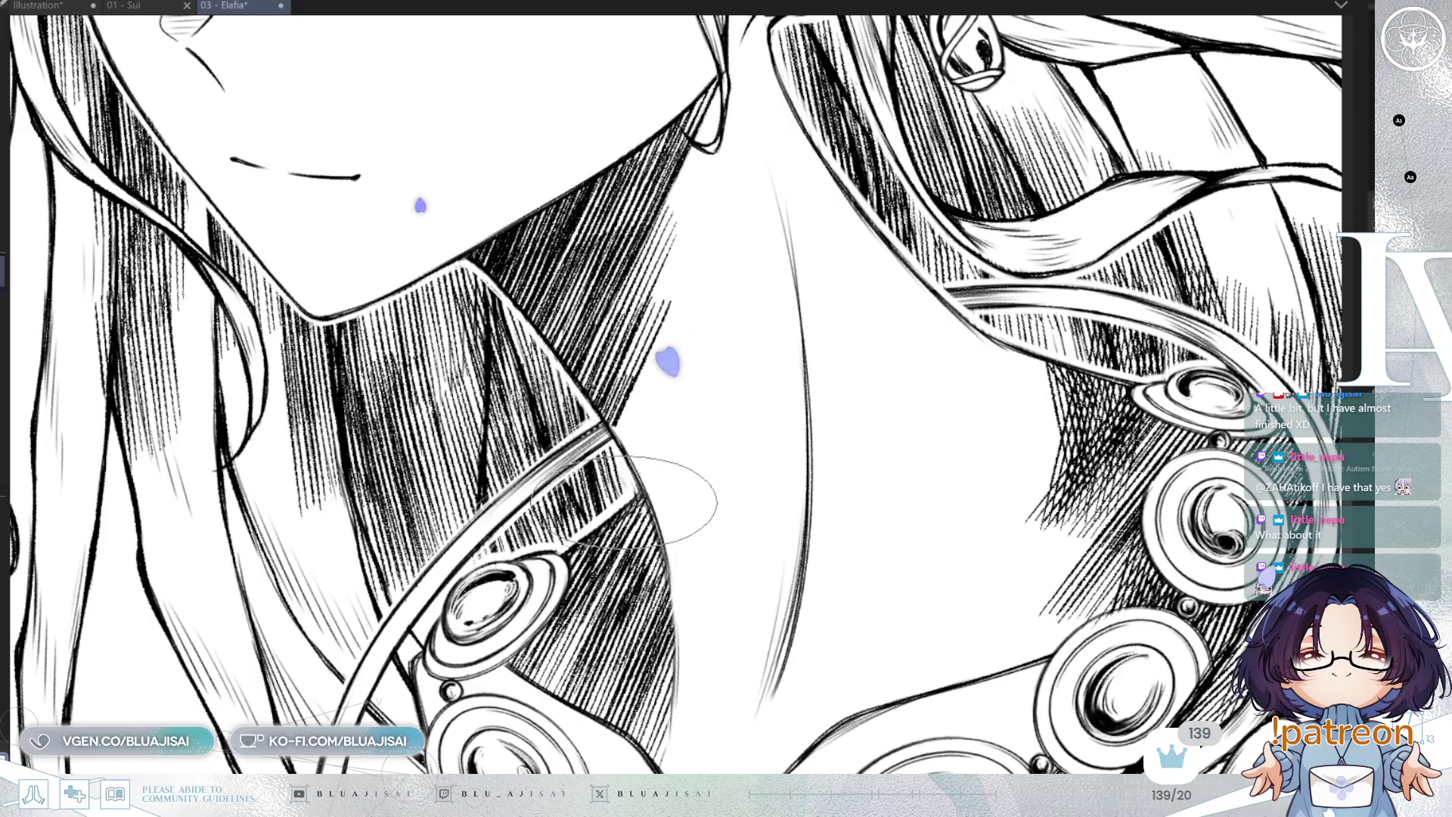
{"action": "left_click_drag", "start_coordinate": [508, 569], "coordinate": [537, 306]}
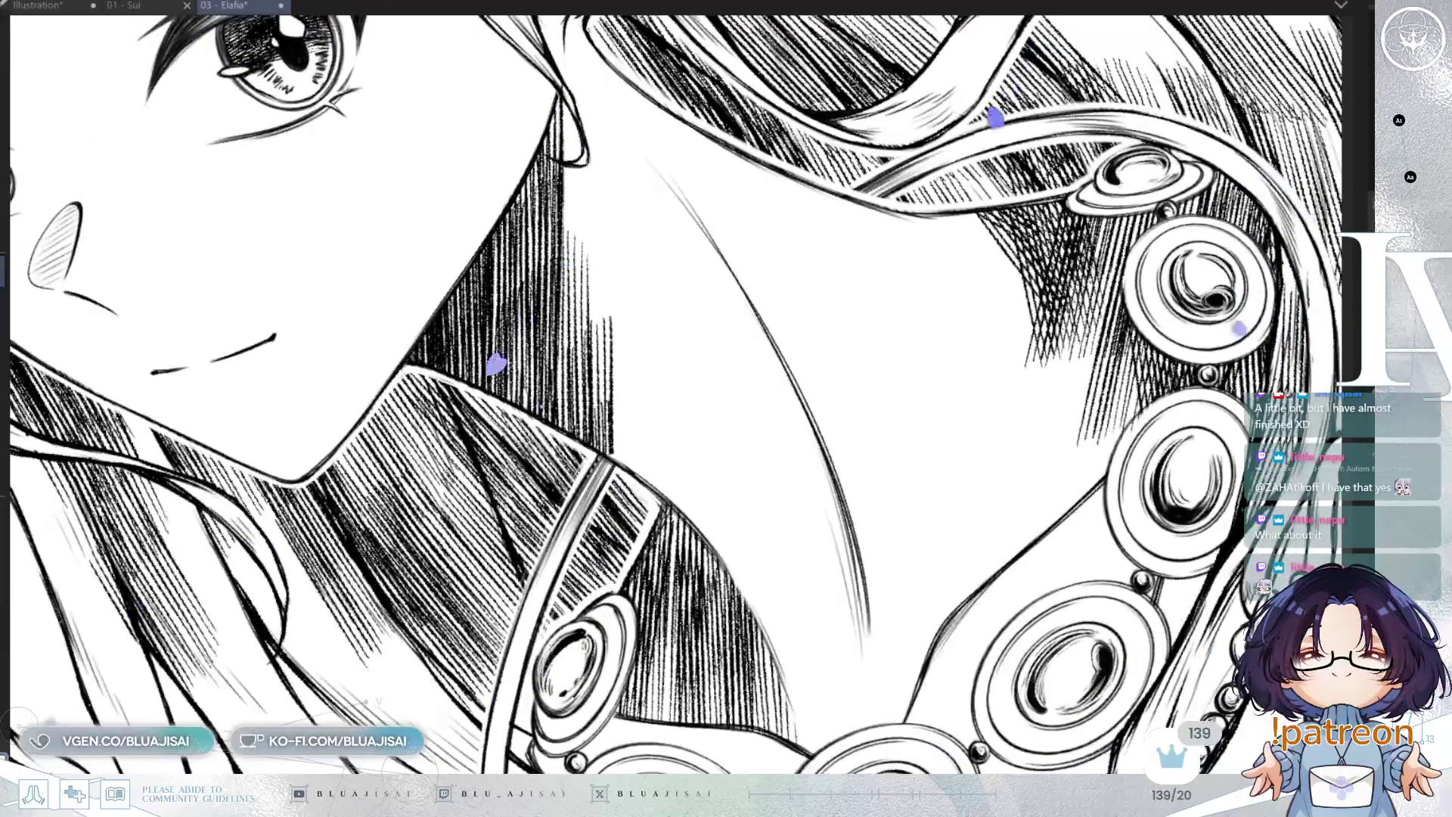
{"action": "left_click_drag", "start_coordinate": [832, 454], "coordinate": [875, 357]}
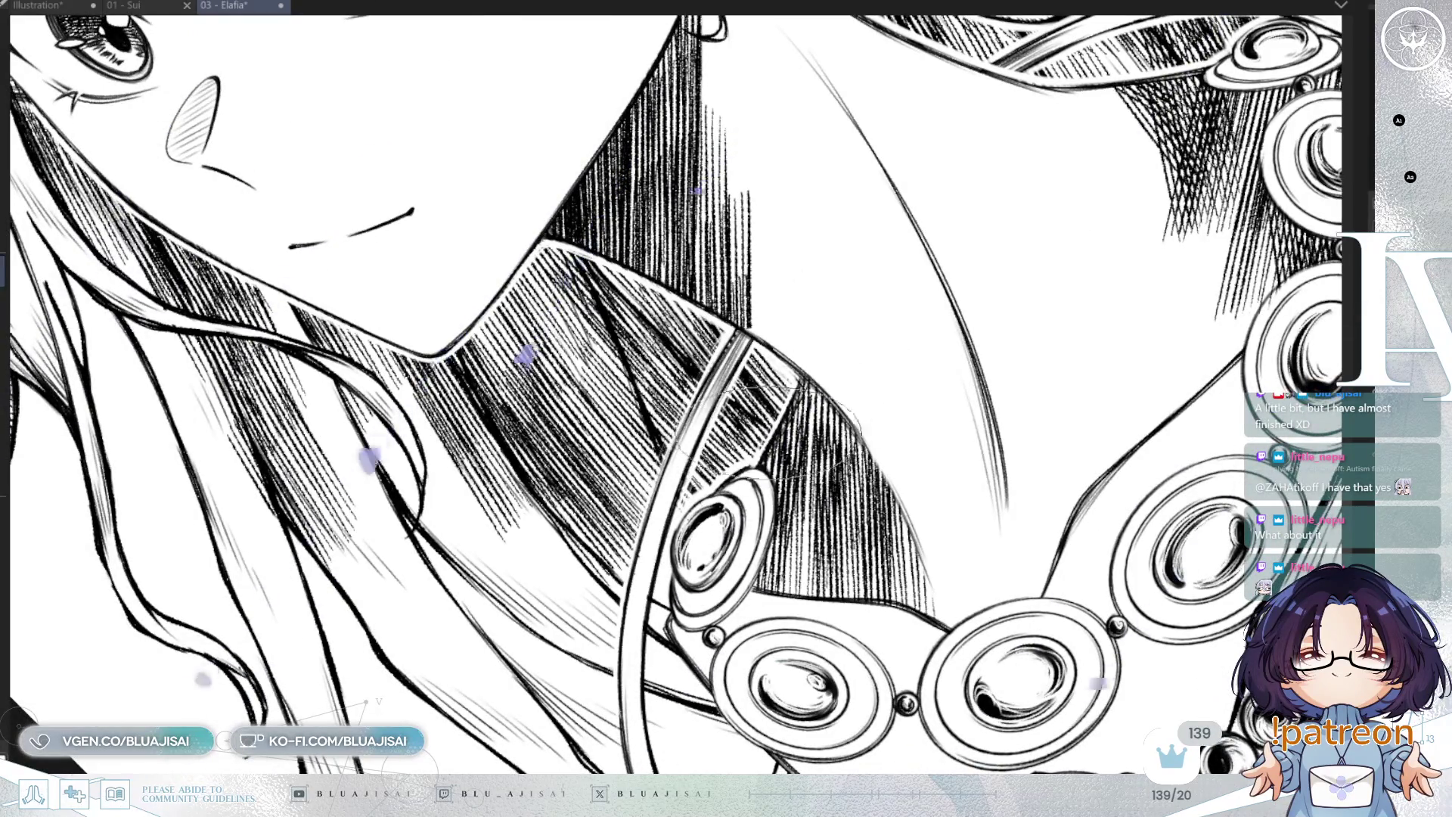
{"action": "left_click_drag", "start_coordinate": [817, 404], "coordinate": [746, 469]}
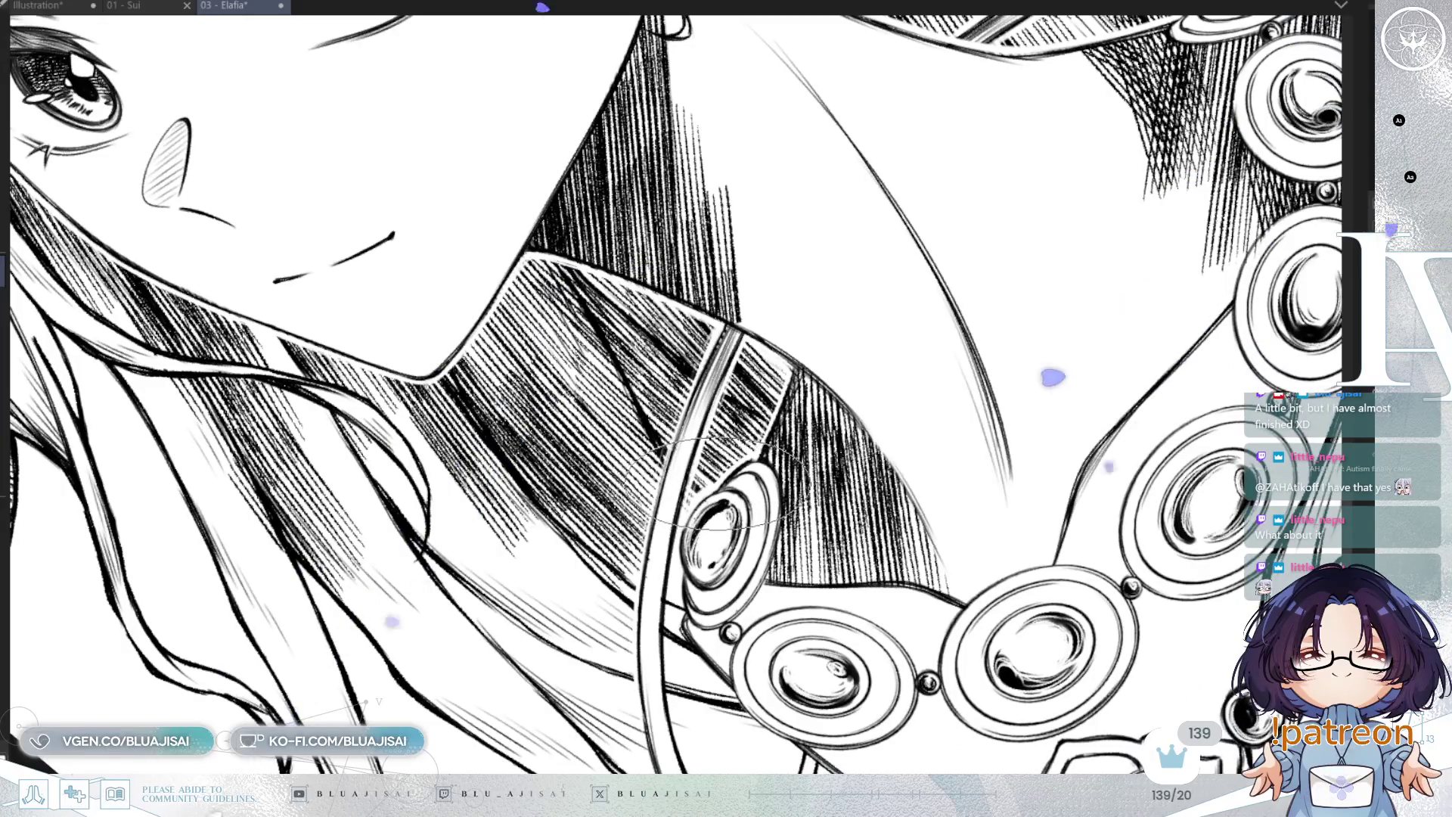
{"action": "left_click_drag", "start_coordinate": [786, 738], "coordinate": [681, 605]}
{"action": "left_click_drag", "start_coordinate": [605, 302], "coordinate": [578, 423]}
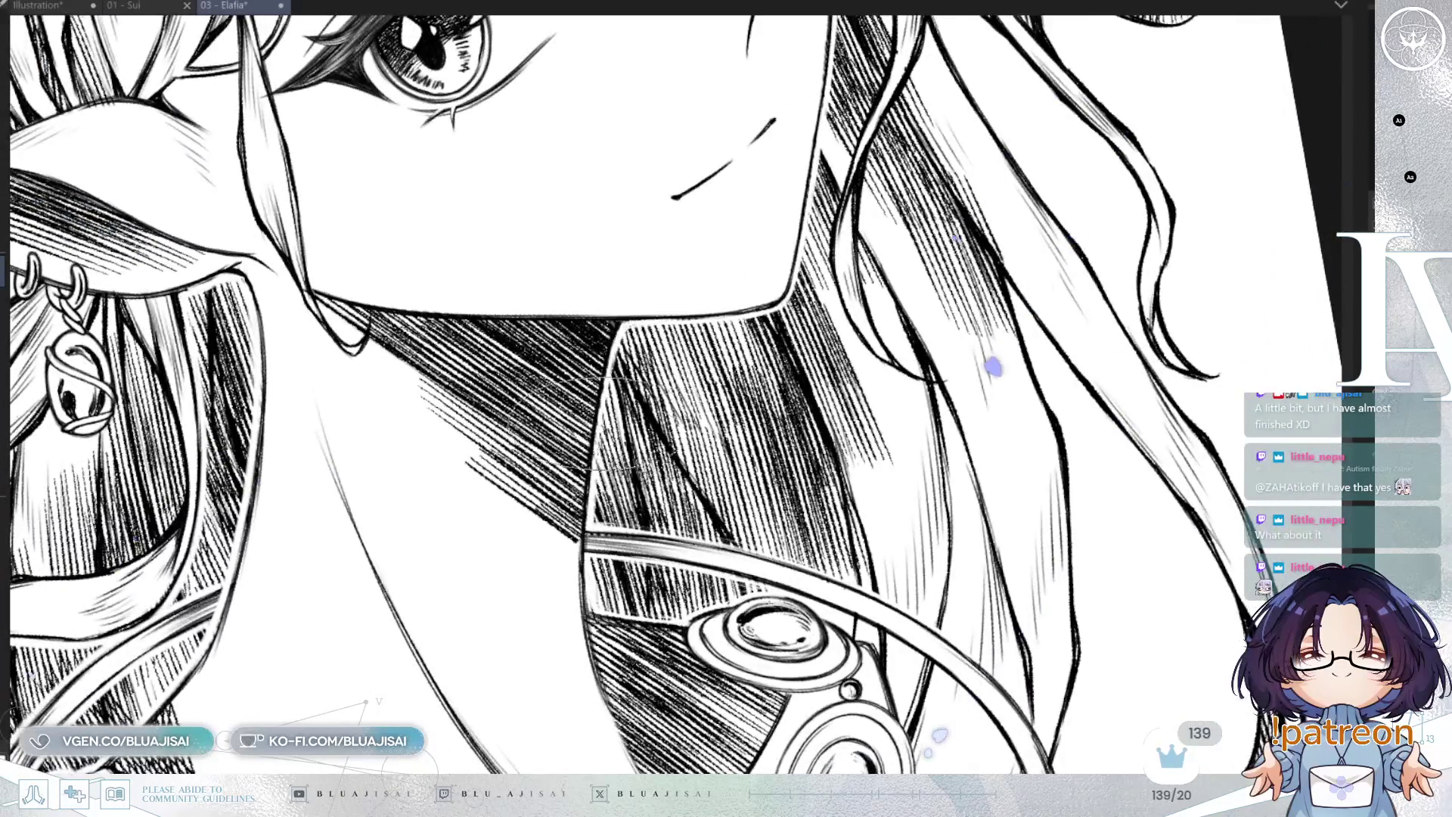
{"action": "left_click_drag", "start_coordinate": [583, 492], "coordinate": [1175, 345]}
{"action": "mouse_move", "coordinate": [432, 716]}
{"action": "left_mouse_down"}
{"action": "mouse_move", "coordinate": [577, 237]}
{"action": "mouse_move", "coordinate": [503, 354]}
{"action": "left_mouse_up"}
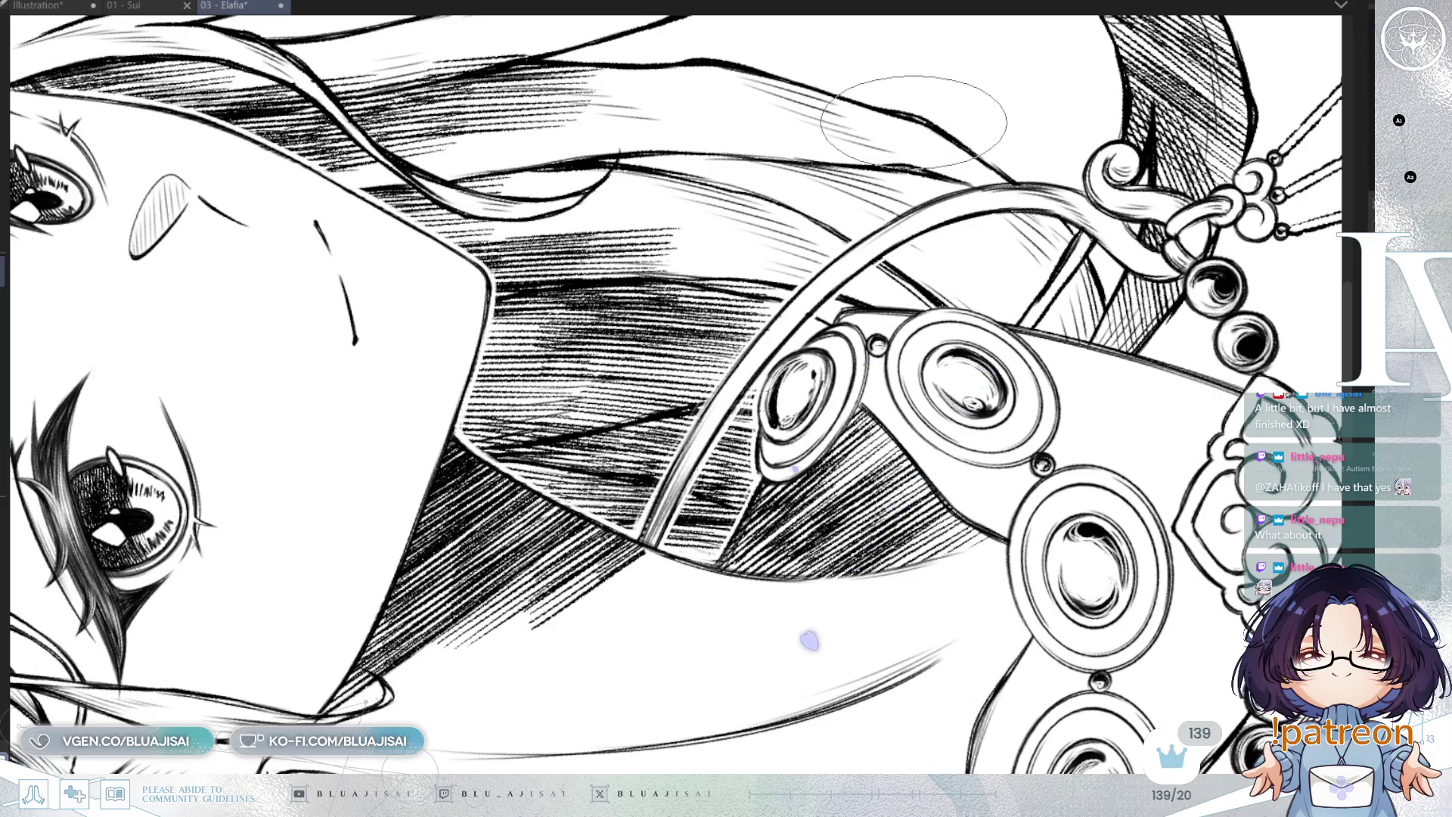
{"action": "mouse_move", "coordinate": [913, 121]}
{"action": "left_mouse_down"}
{"action": "mouse_move", "coordinate": [468, 731]}
{"action": "mouse_move", "coordinate": [679, 345]}
{"action": "left_mouse_up"}
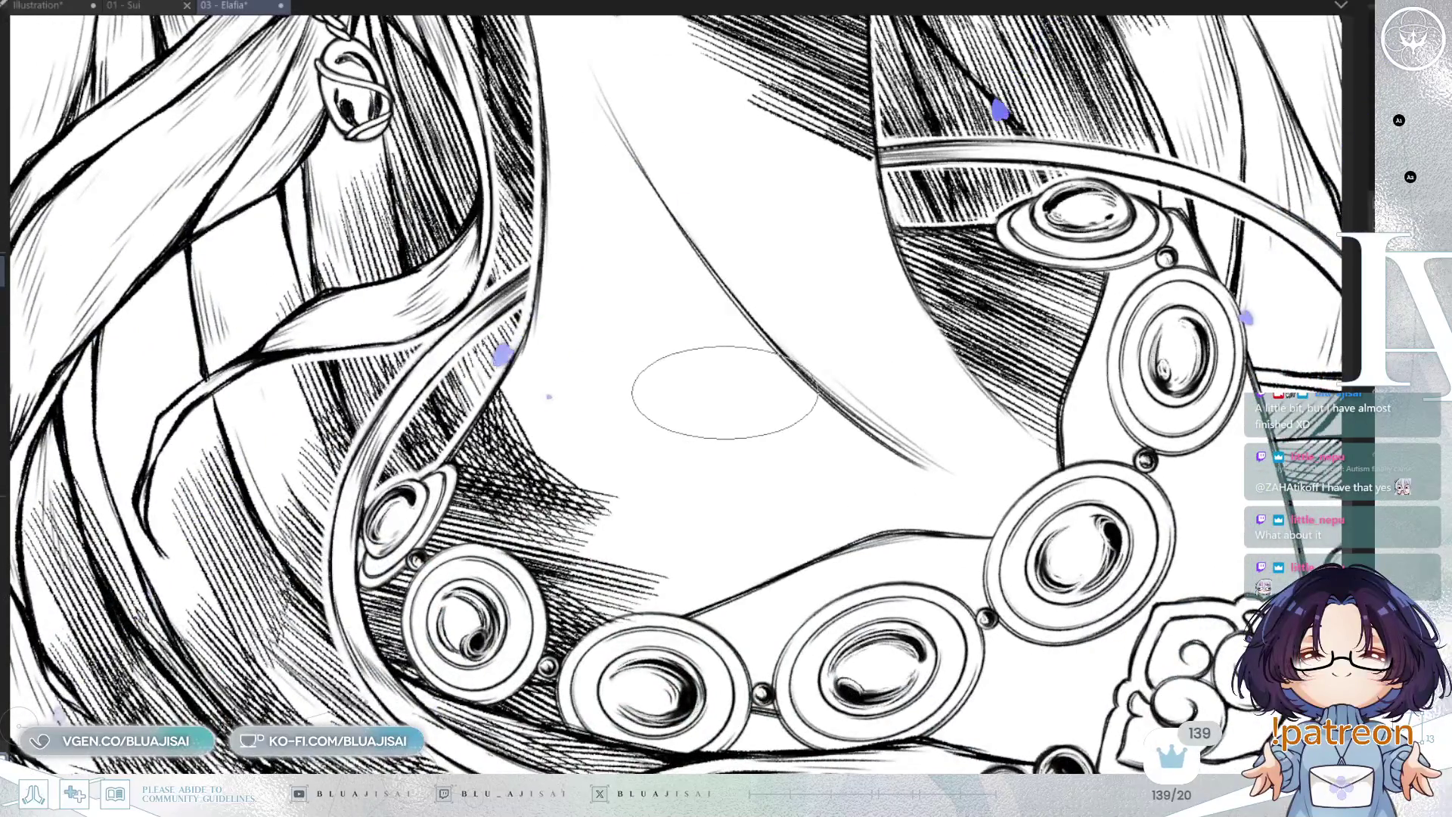
{"action": "key", "text": "-"}
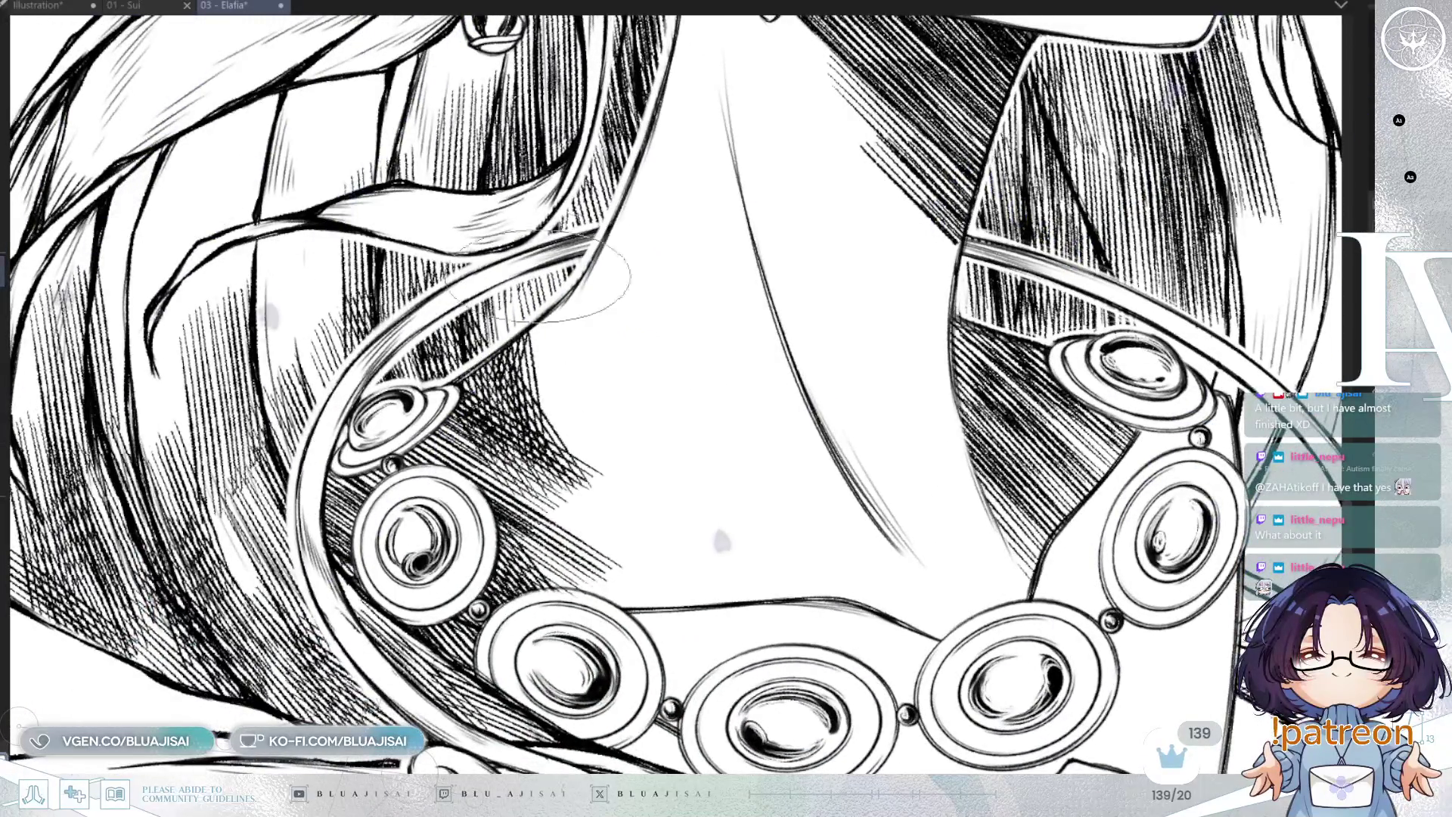
{"action": "scroll", "coordinate": [590, 241], "scroll_direction": "up", "scroll_amount": 2}
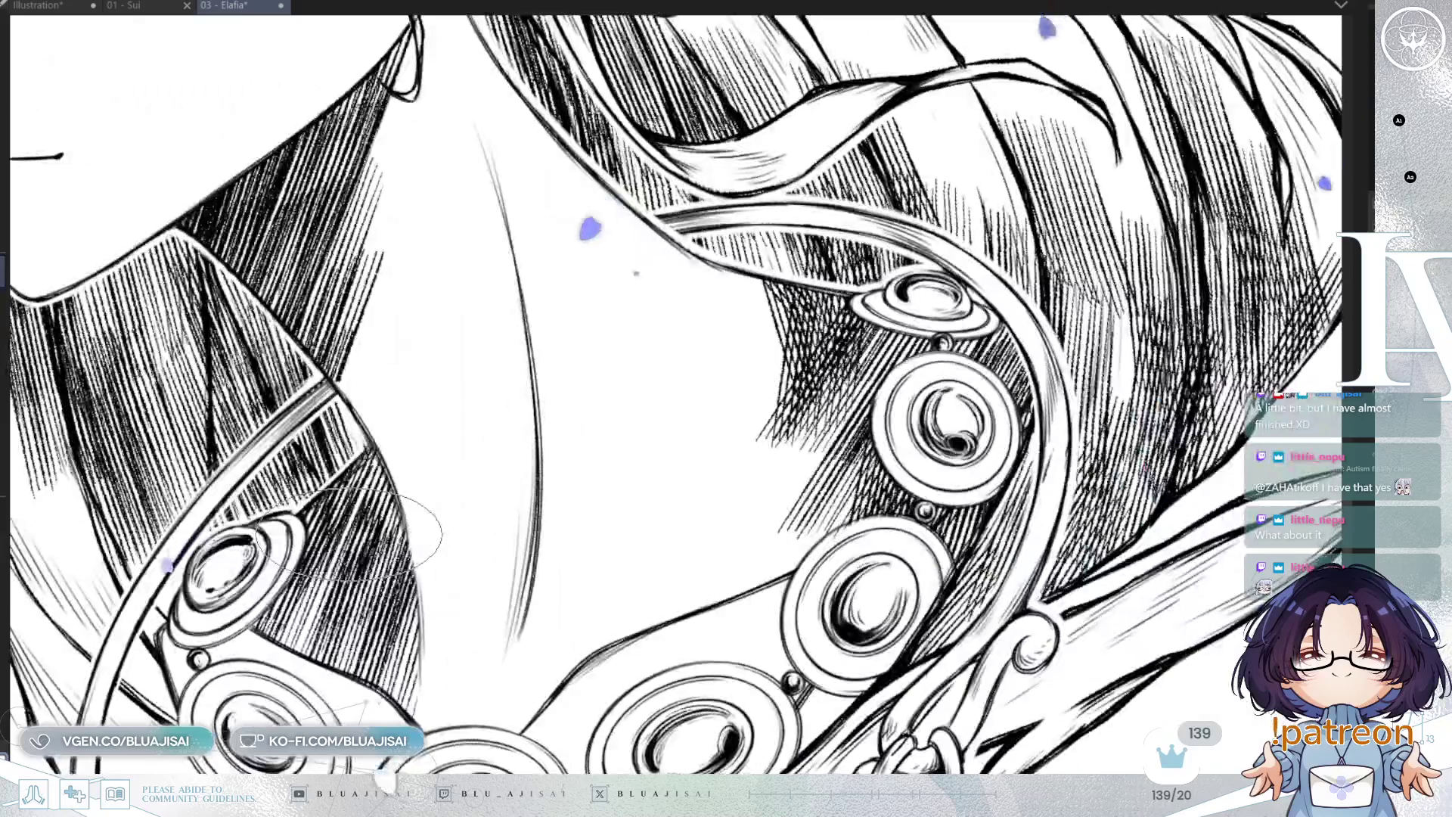
{"action": "key", "text": "h"}
Pan and tilt the view along the necklace tassels toward the side clasp, then zoom out
{"action": "mouse_move", "coordinate": [556, 387]}
{"action": "left_mouse_down"}
{"action": "mouse_move", "coordinate": [514, 287]}
{"action": "mouse_move", "coordinate": [488, 151]}
{"action": "left_mouse_up"}
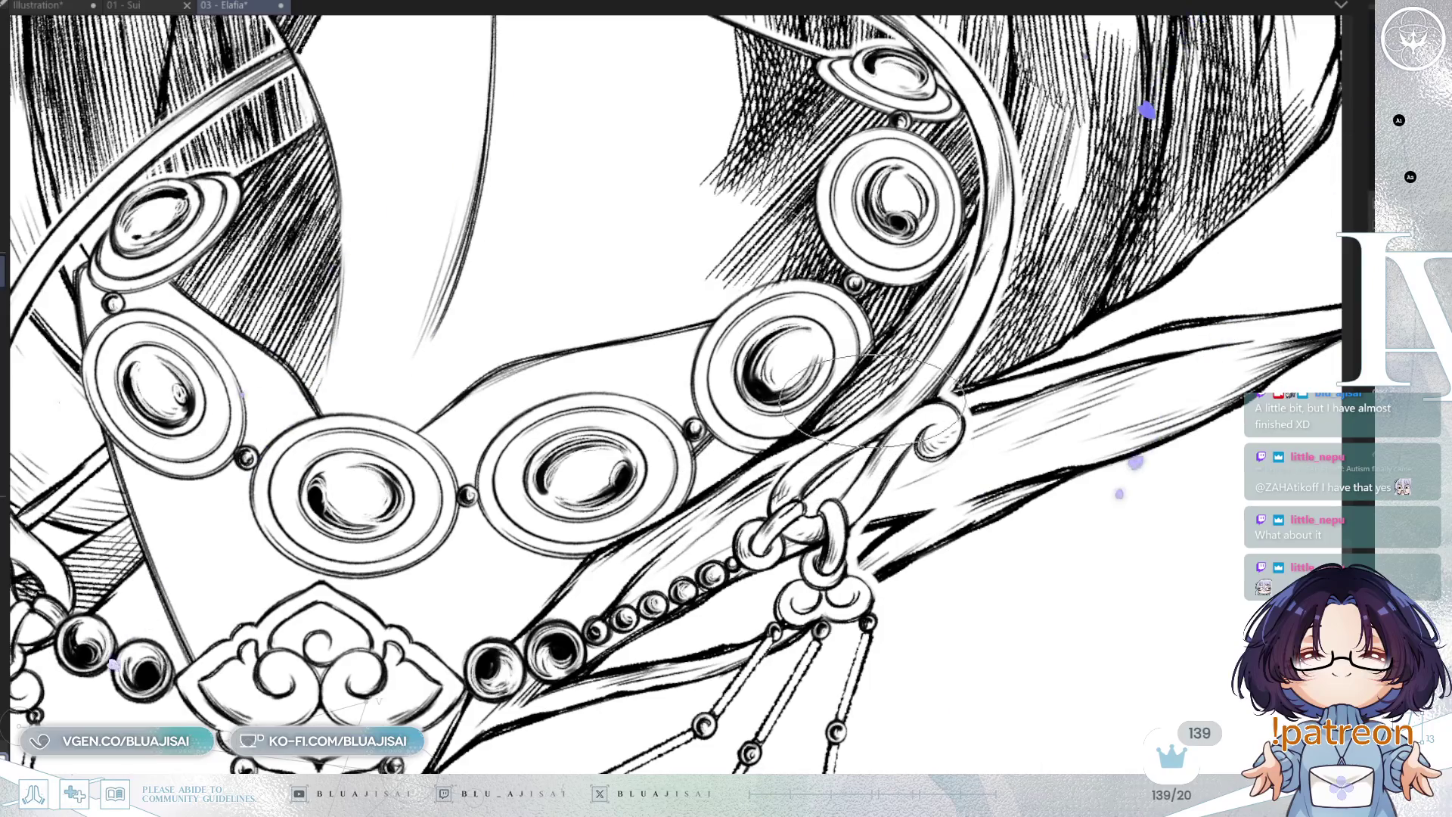
{"action": "left_click_drag", "start_coordinate": [756, 521], "coordinate": [713, 492]}
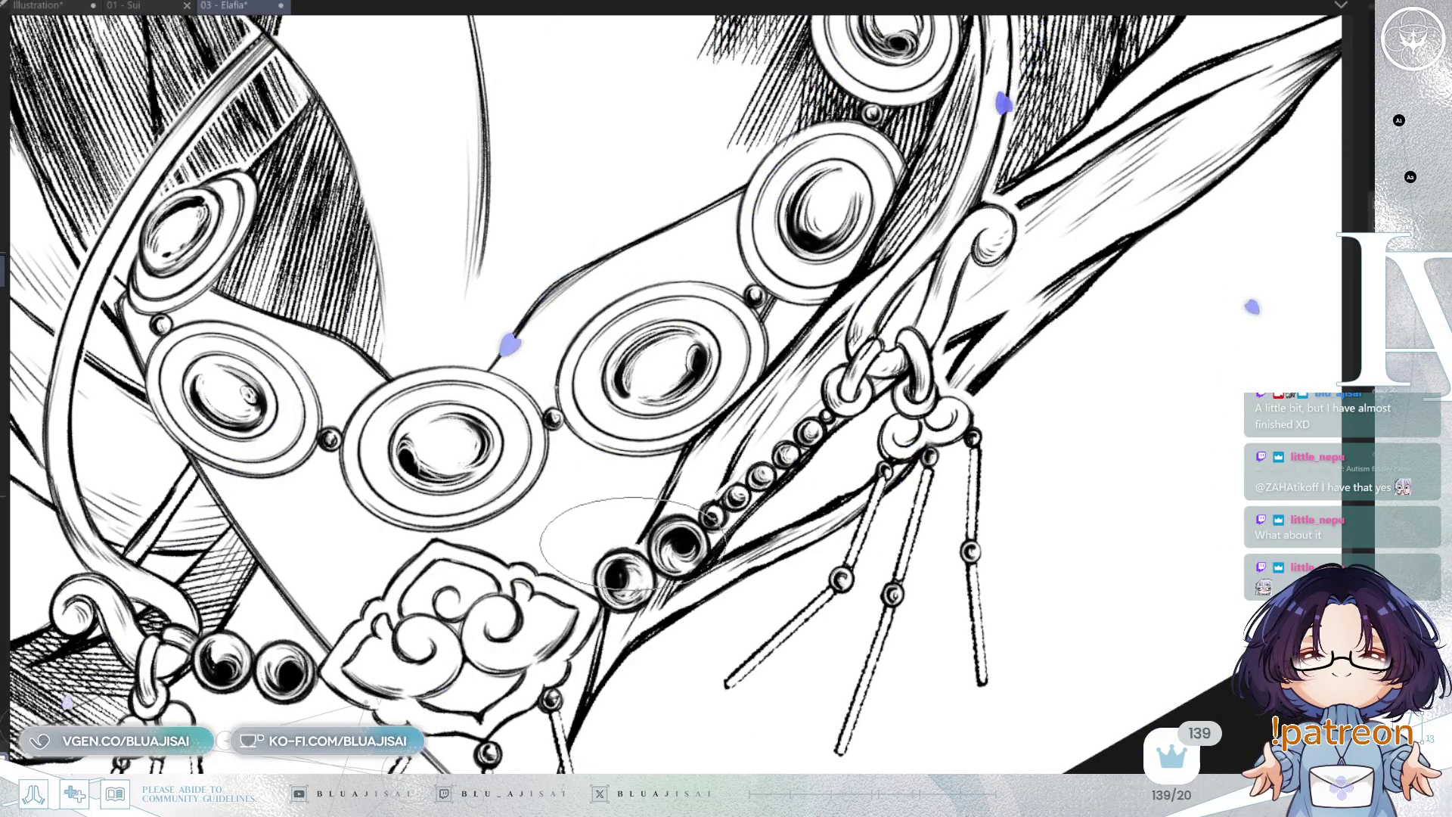
{"action": "mouse_move", "coordinate": [720, 575]}
{"action": "left_mouse_down"}
{"action": "mouse_move", "coordinate": [714, 527]}
{"action": "mouse_move", "coordinate": [700, 541]}
{"action": "left_mouse_up"}
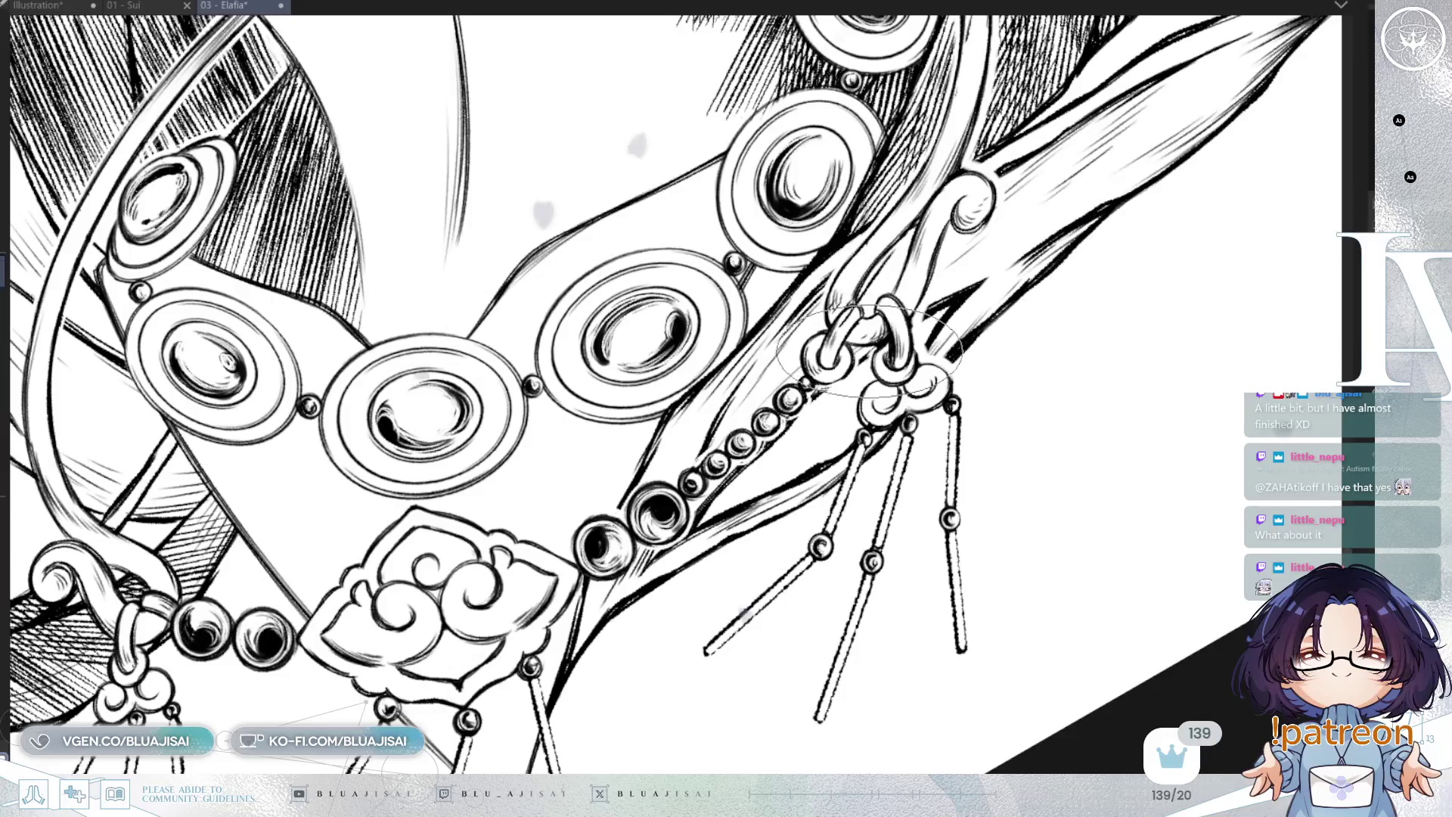
{"action": "mouse_move", "coordinate": [932, 451]}
{"action": "left_mouse_down"}
{"action": "mouse_move", "coordinate": [906, 472]}
{"action": "mouse_move", "coordinate": [836, 454]}
{"action": "left_mouse_up"}
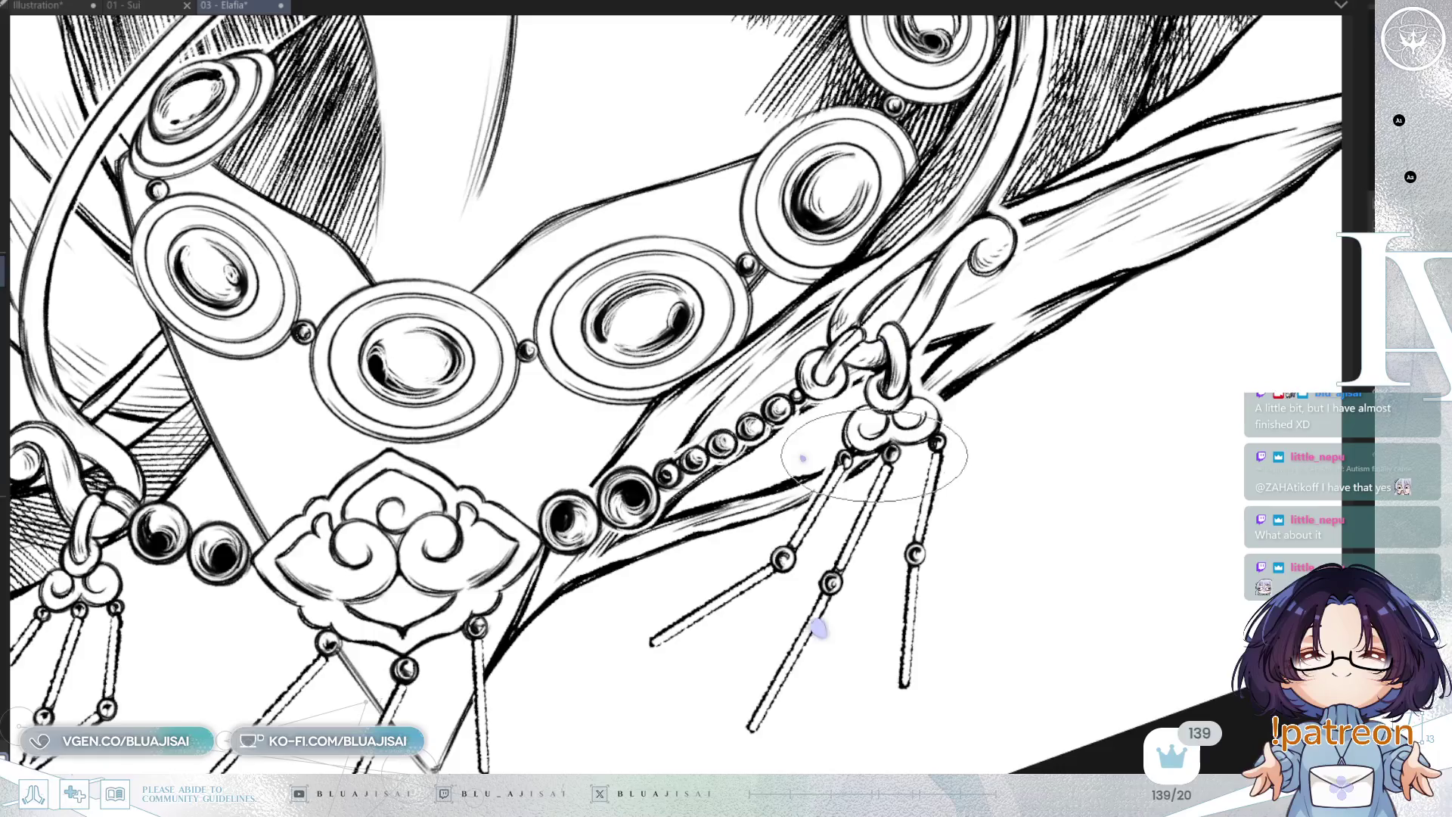
{"action": "left_click_drag", "start_coordinate": [993, 407], "coordinate": [941, 465]}
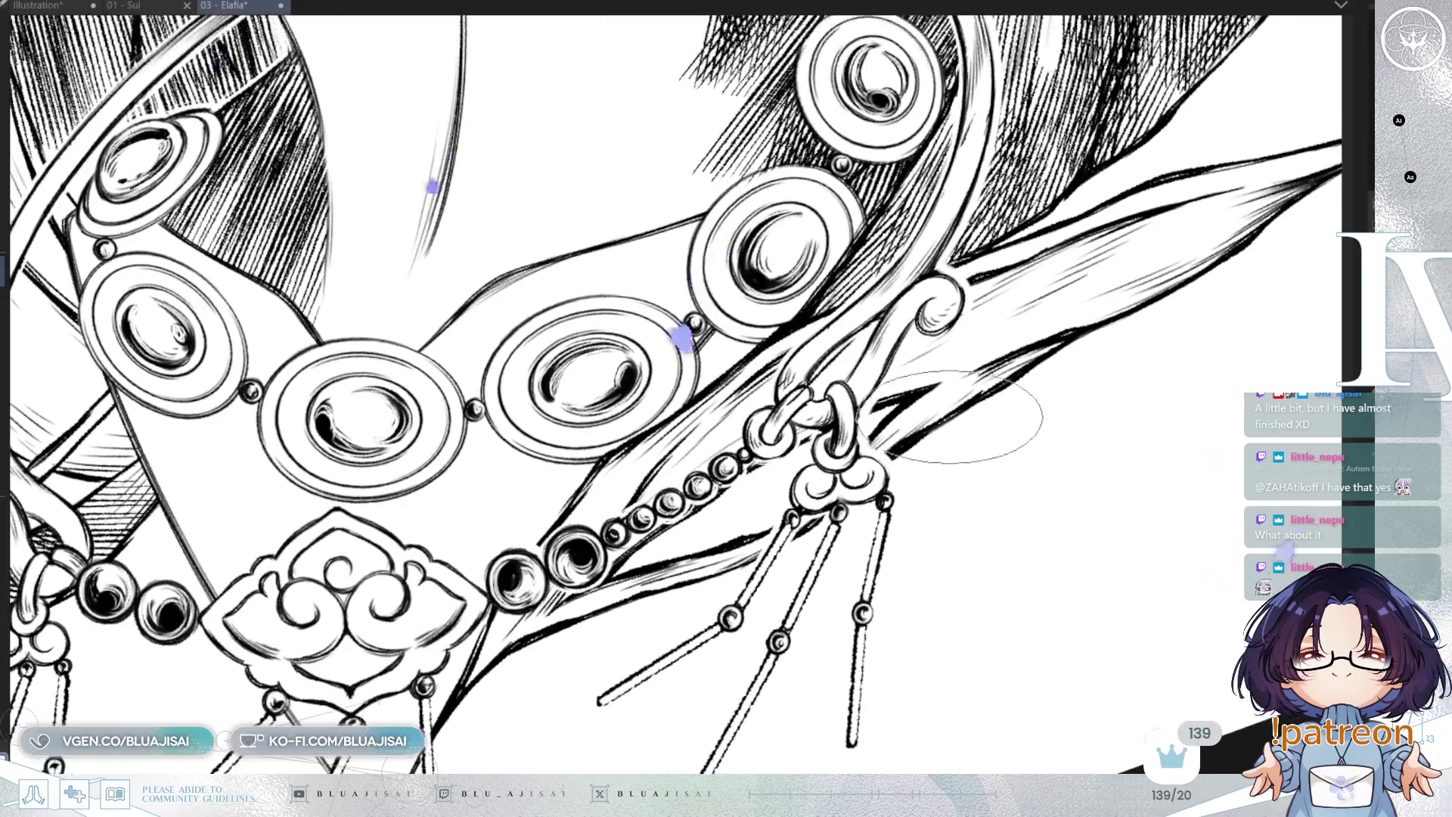
{"action": "left_click_drag", "start_coordinate": [1033, 373], "coordinate": [971, 384]}
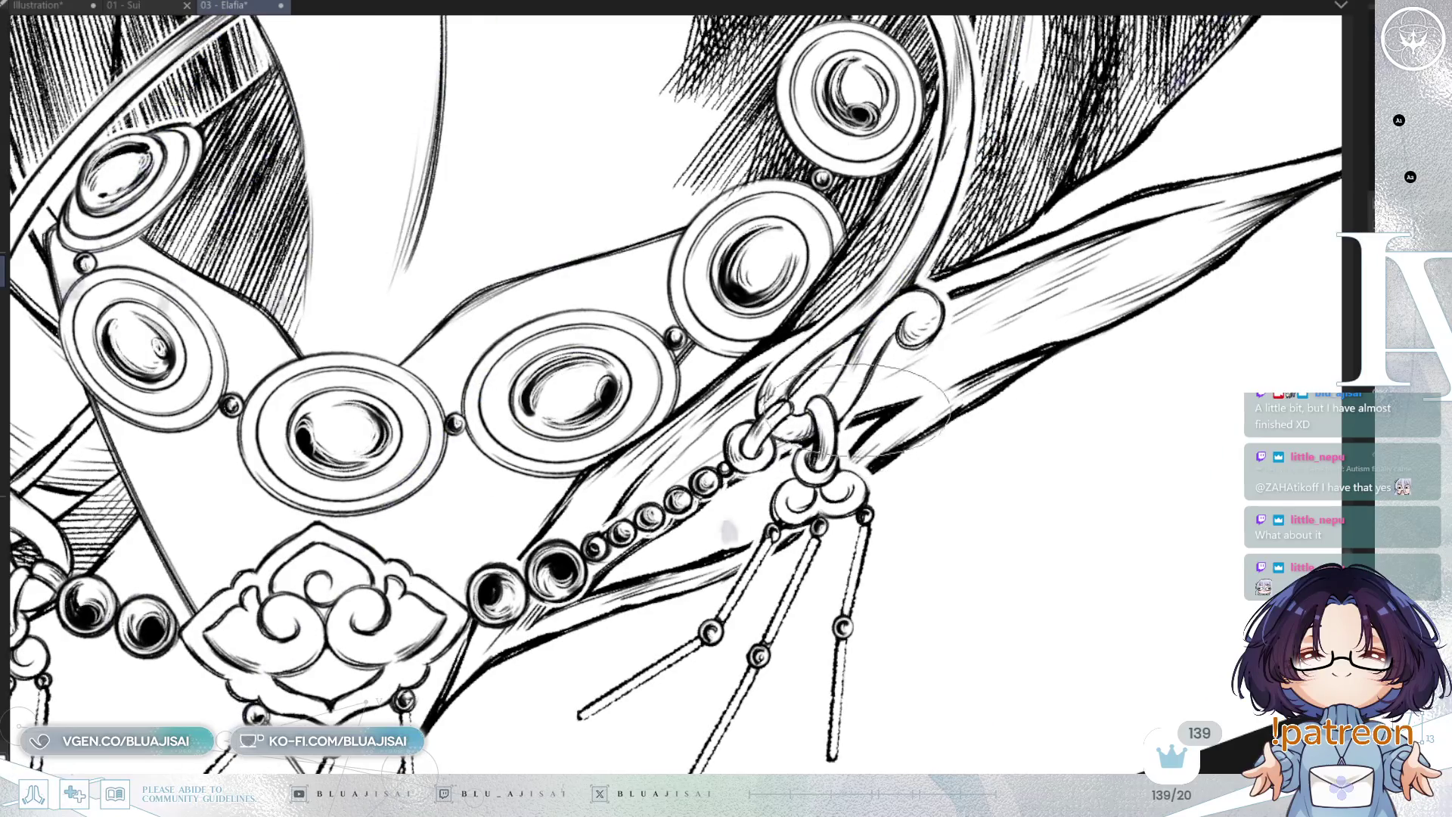
{"action": "left_click_drag", "start_coordinate": [855, 416], "coordinate": [859, 439]}
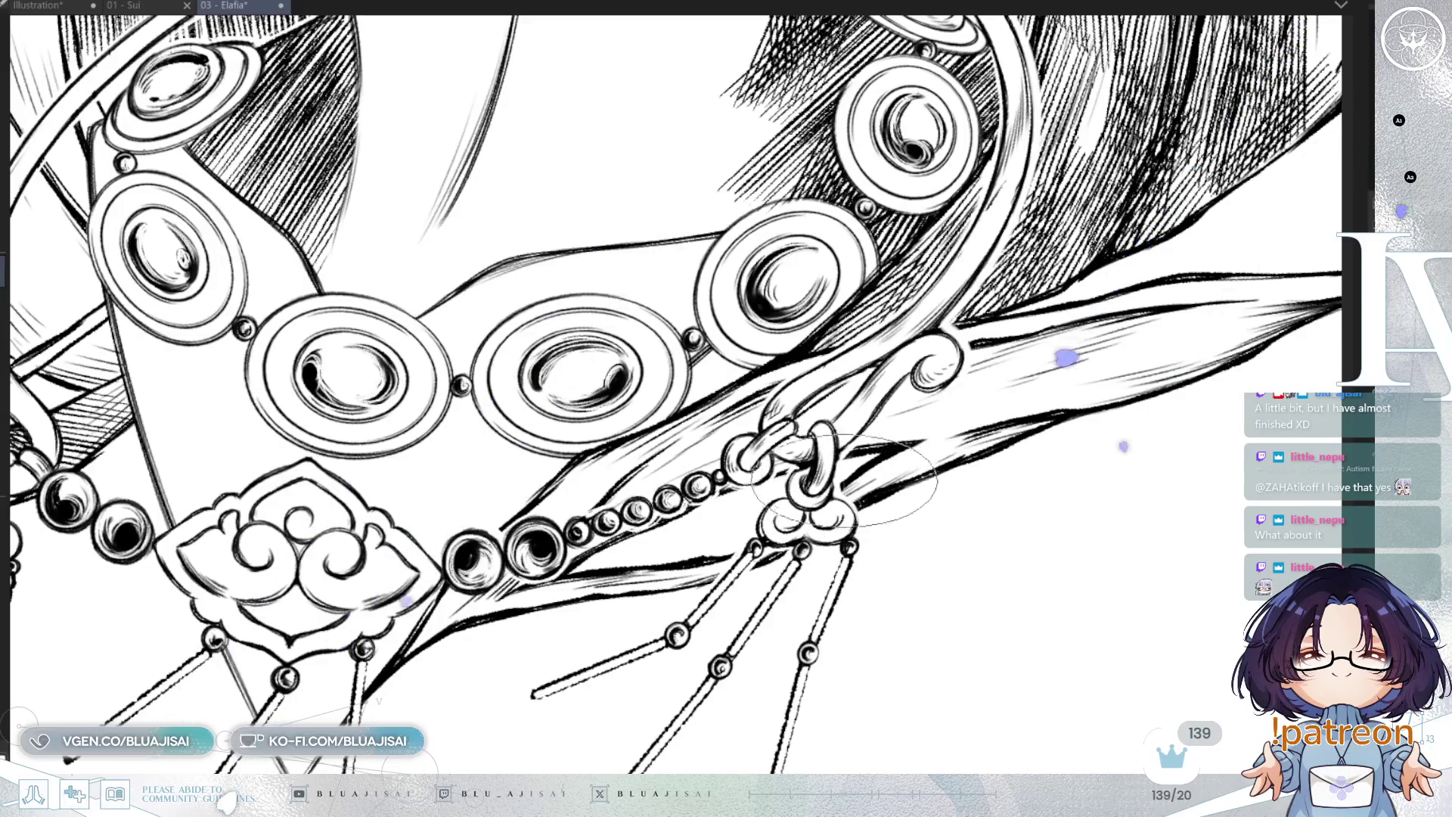
{"action": "left_click_drag", "start_coordinate": [1190, 346], "coordinate": [1078, 439]}
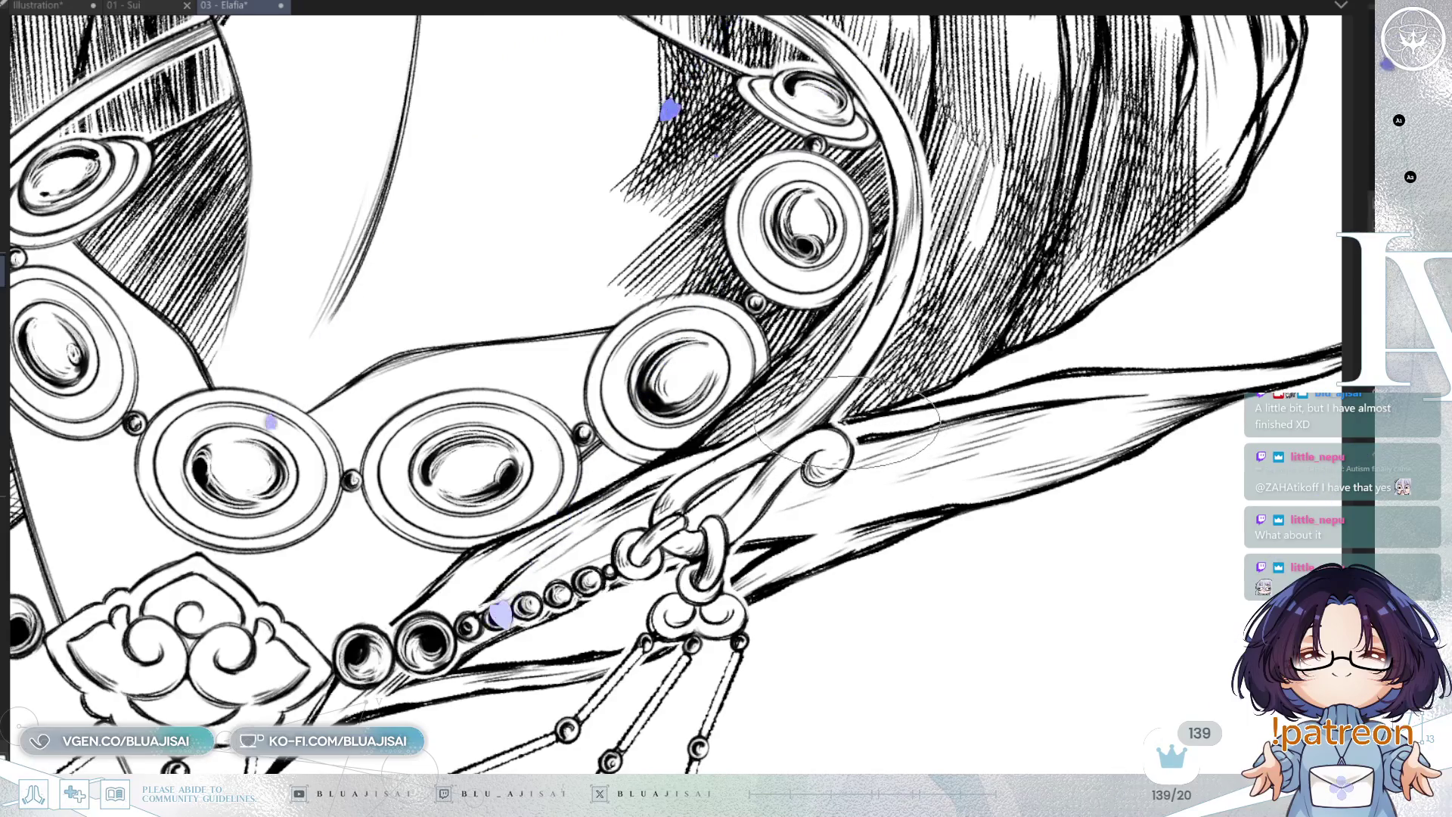
{"action": "scroll", "coordinate": [847, 424], "scroll_direction": "down", "scroll_amount": 5}
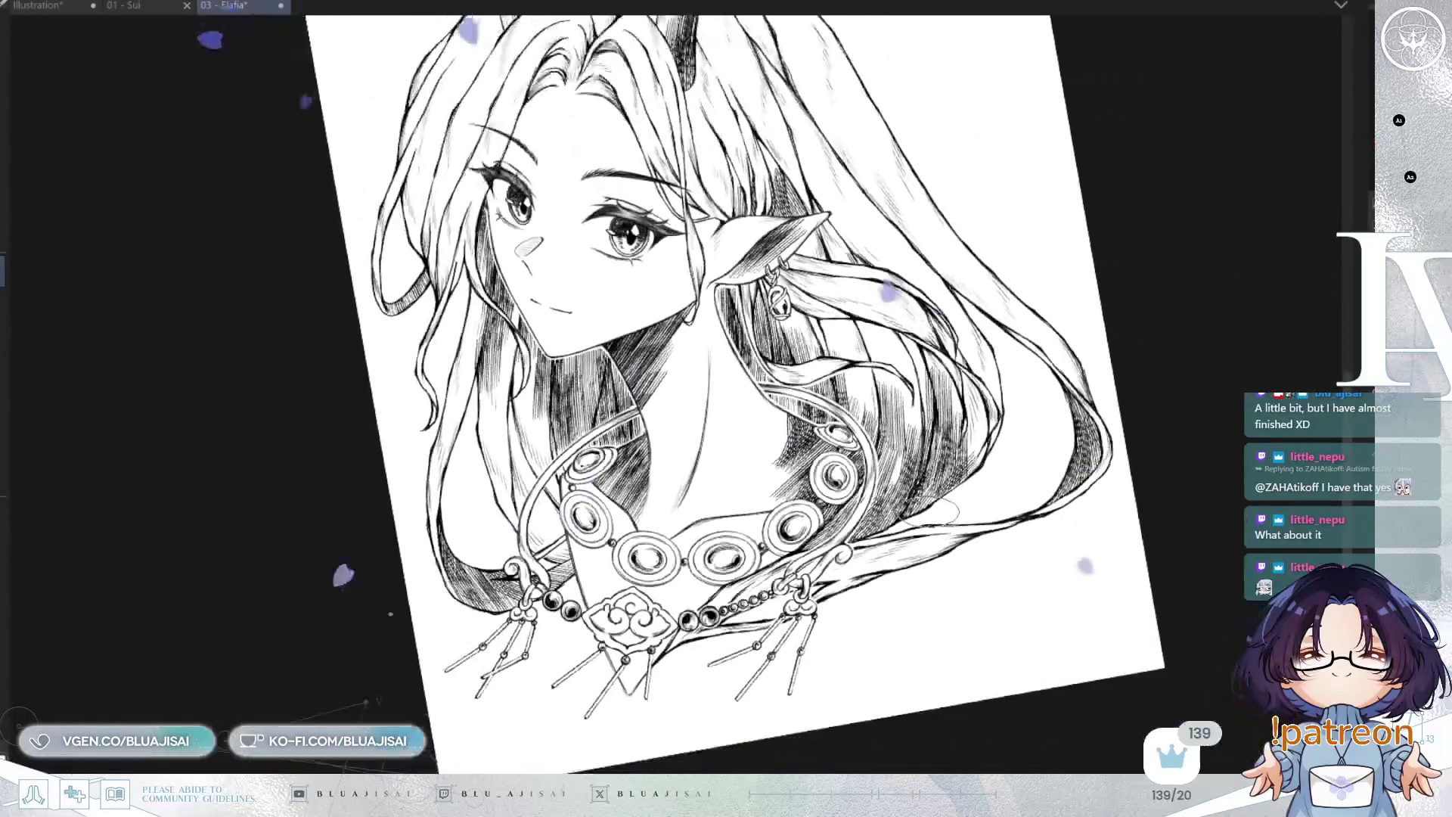
{"action": "key", "text": "ctrl+0"}
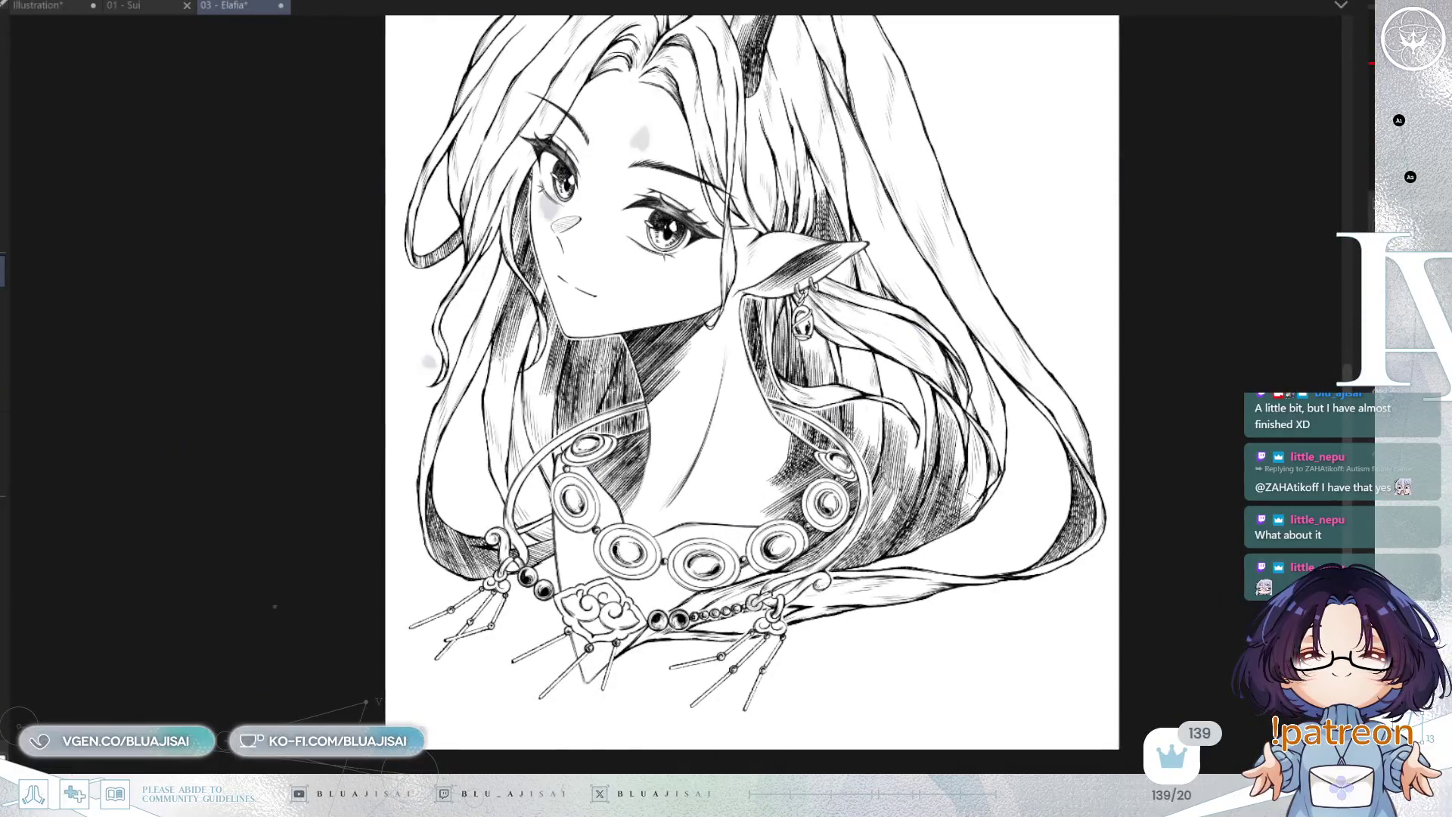
{"action": "left_click_drag", "start_coordinate": [1047, 478], "coordinate": [1014, 558]}
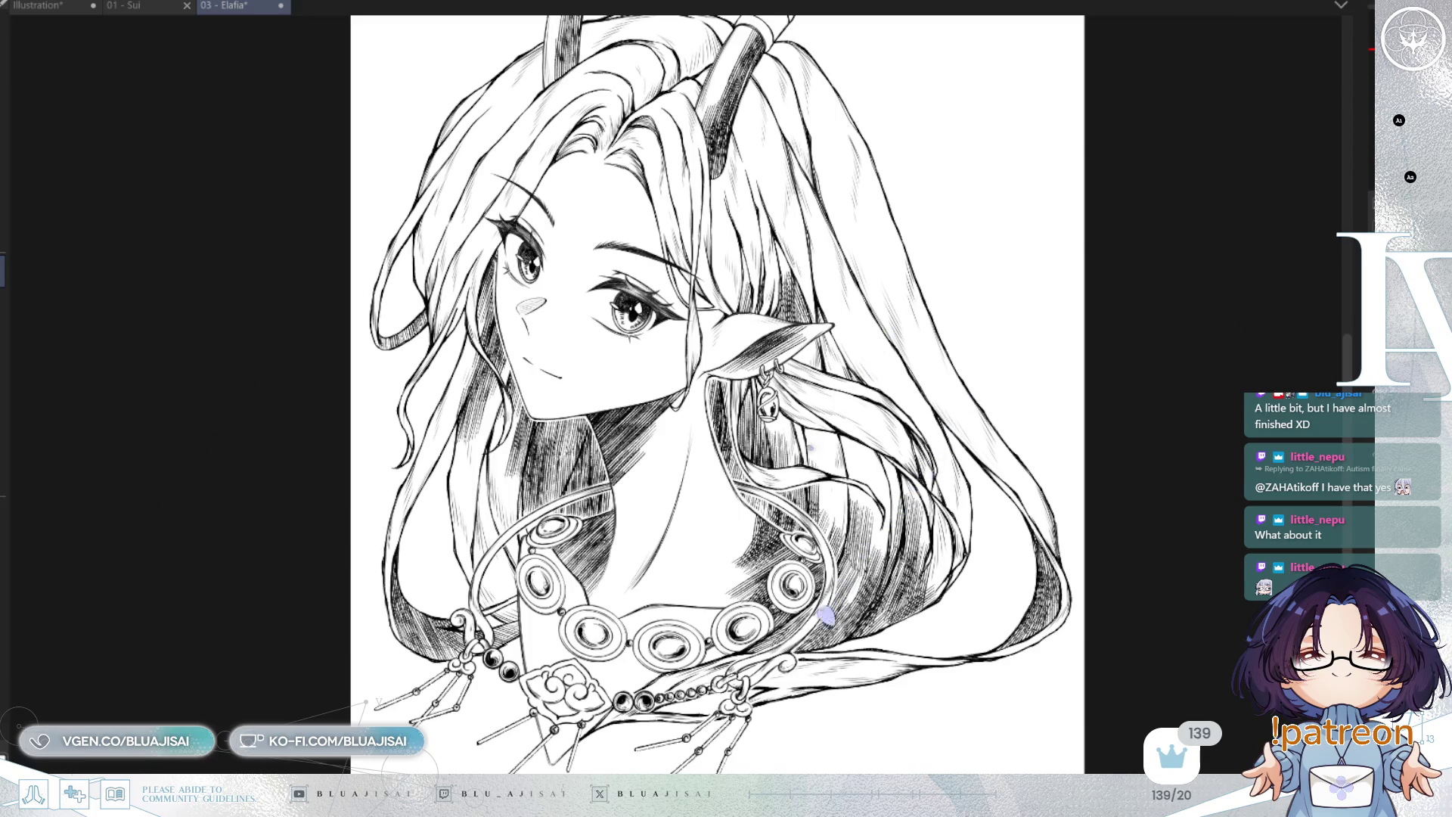
{"action": "scroll", "coordinate": [553, 427], "scroll_direction": "up", "scroll_amount": 5}
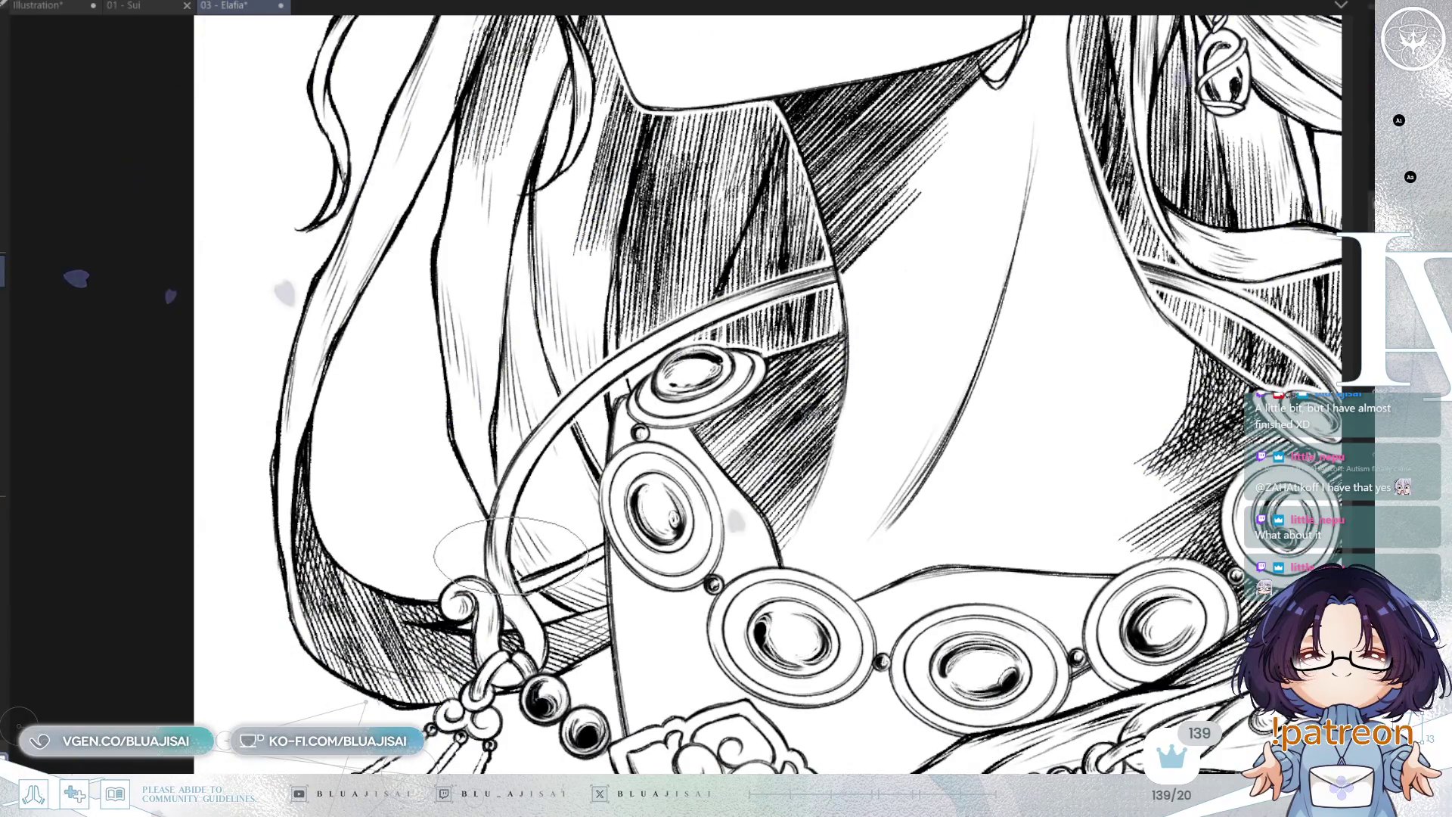
Mirror and rotate the view to a comfortable angle over the necklace's side clasp
{"action": "key", "text": "h"}
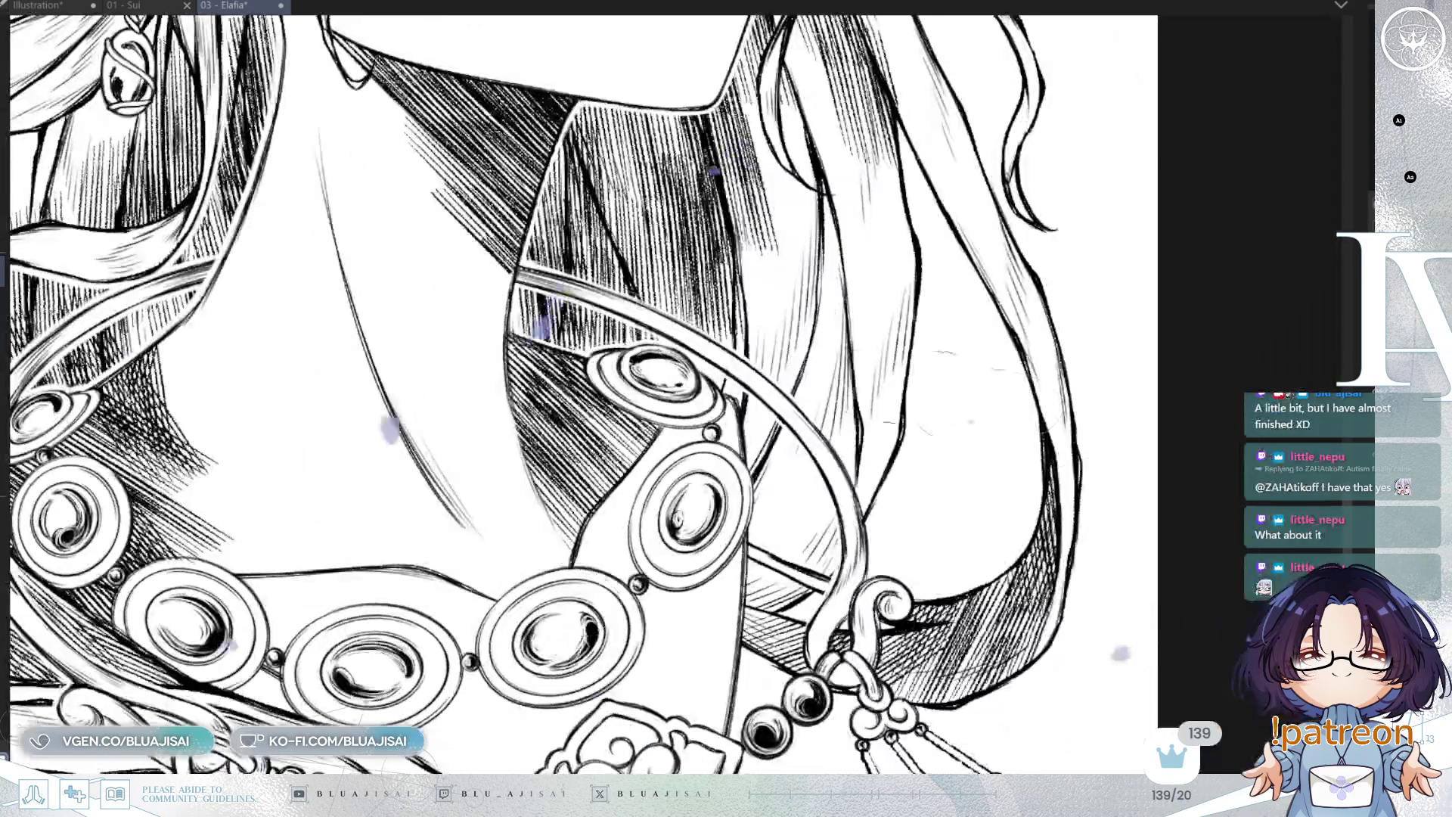
{"action": "scroll", "coordinate": [779, 382], "scroll_direction": "up", "scroll_amount": 2}
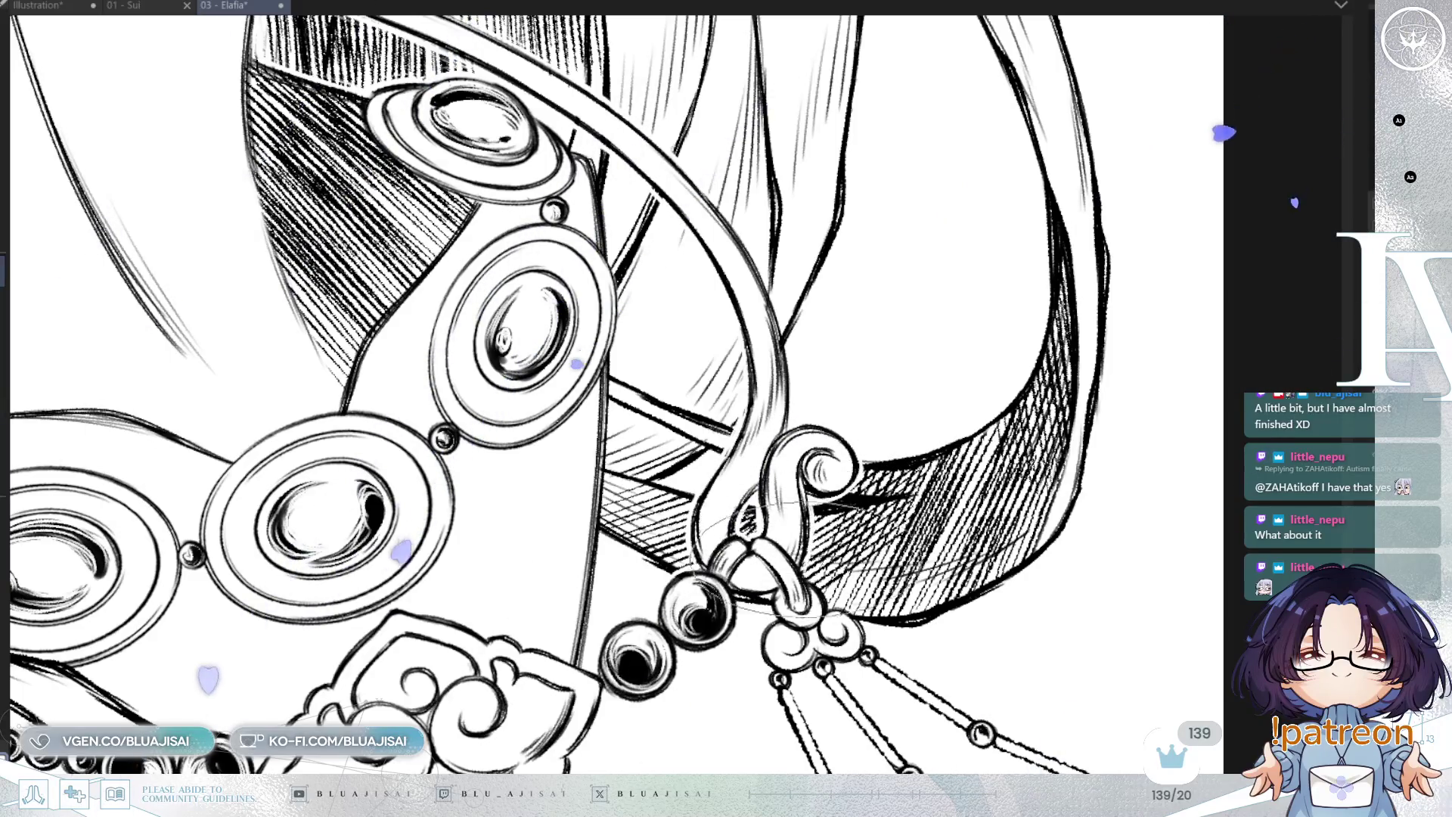
{"action": "key", "text": "h"}
{"action": "key", "text": "minus"}
{"action": "key", "text": "minus"}
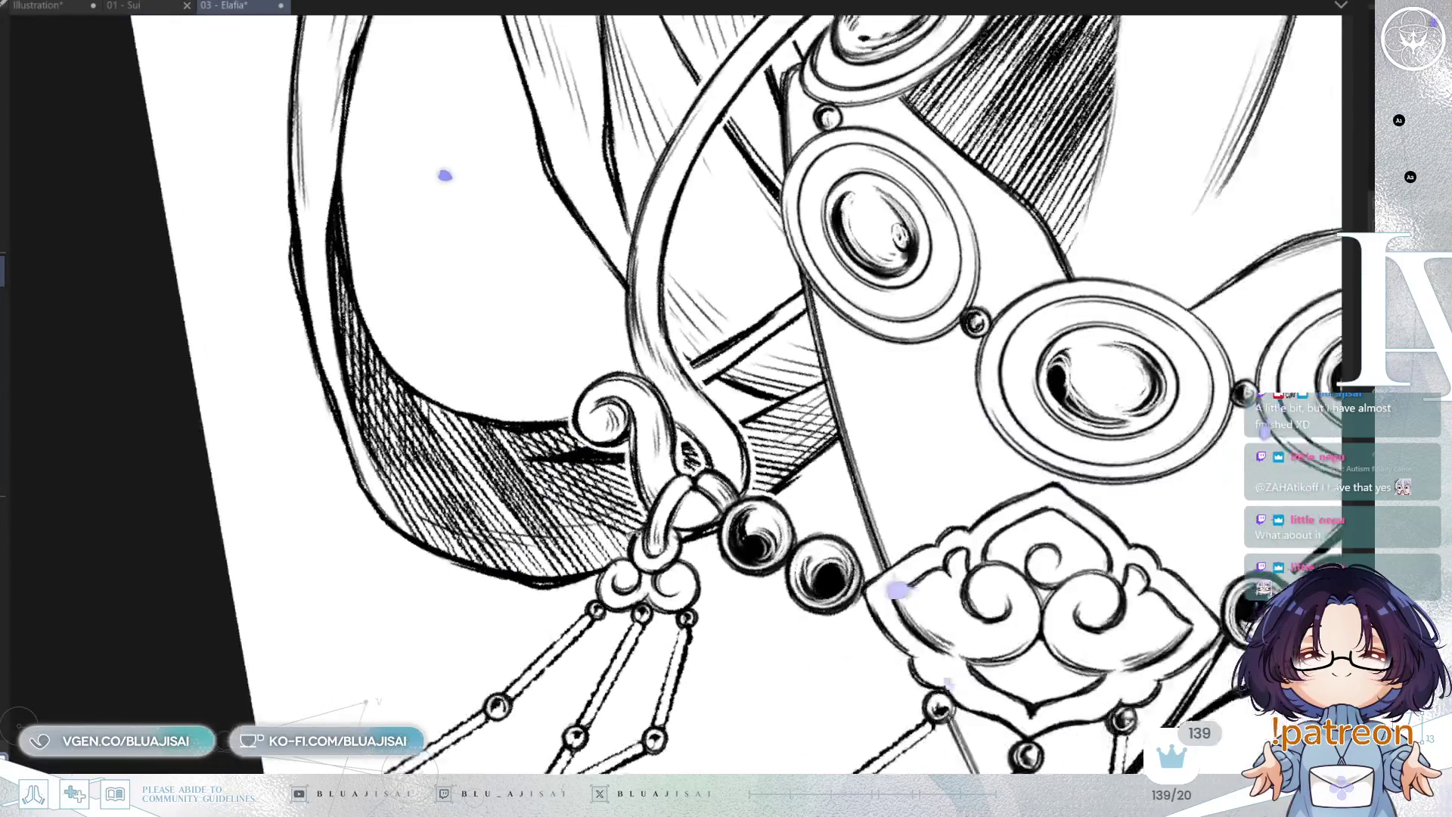
{"action": "key", "text": "minus"}
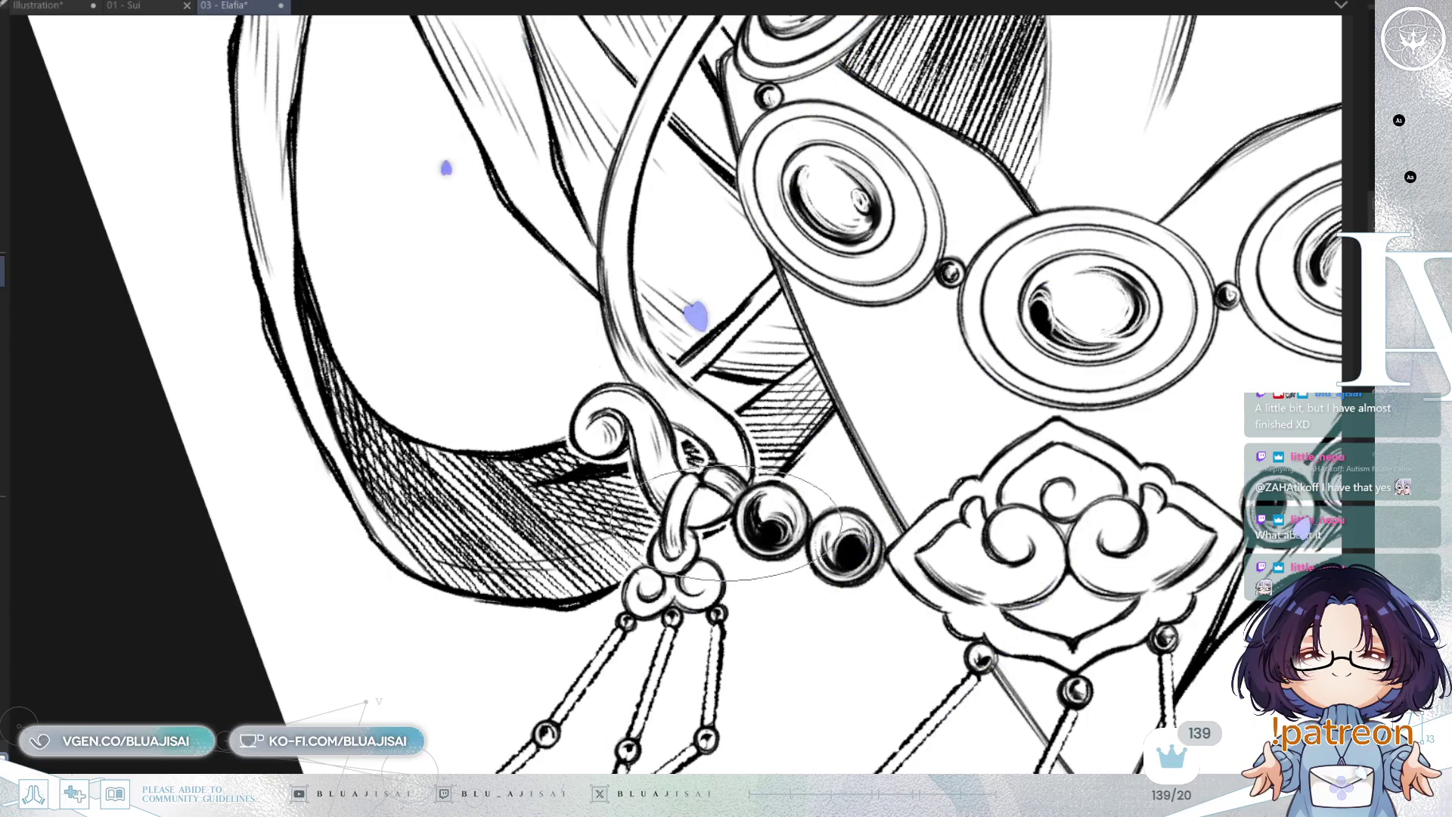
{"action": "key", "text": "minus"}
{"action": "key", "text": "minus"}
{"action": "key", "text": "minus"}
{"action": "scroll", "coordinate": [1026, 401], "scroll_direction": "up", "scroll_amount": 2}
{"action": "mouse_move", "coordinate": [984, 318]}
{"action": "left_mouse_down"}
{"action": "mouse_move", "coordinate": [1027, 401]}
{"action": "mouse_move", "coordinate": [870, 643]}
{"action": "mouse_move", "coordinate": [863, 627]}
{"action": "mouse_move", "coordinate": [1007, 295]}
{"action": "left_mouse_up"}
Bring the left-hand tassels into view and zoom in on the central ornament and beads
{"action": "scroll", "coordinate": [1007, 295], "scroll_direction": "down", "scroll_amount": 3}
{"action": "scroll", "coordinate": [998, 363], "scroll_direction": "down", "scroll_amount": 3}
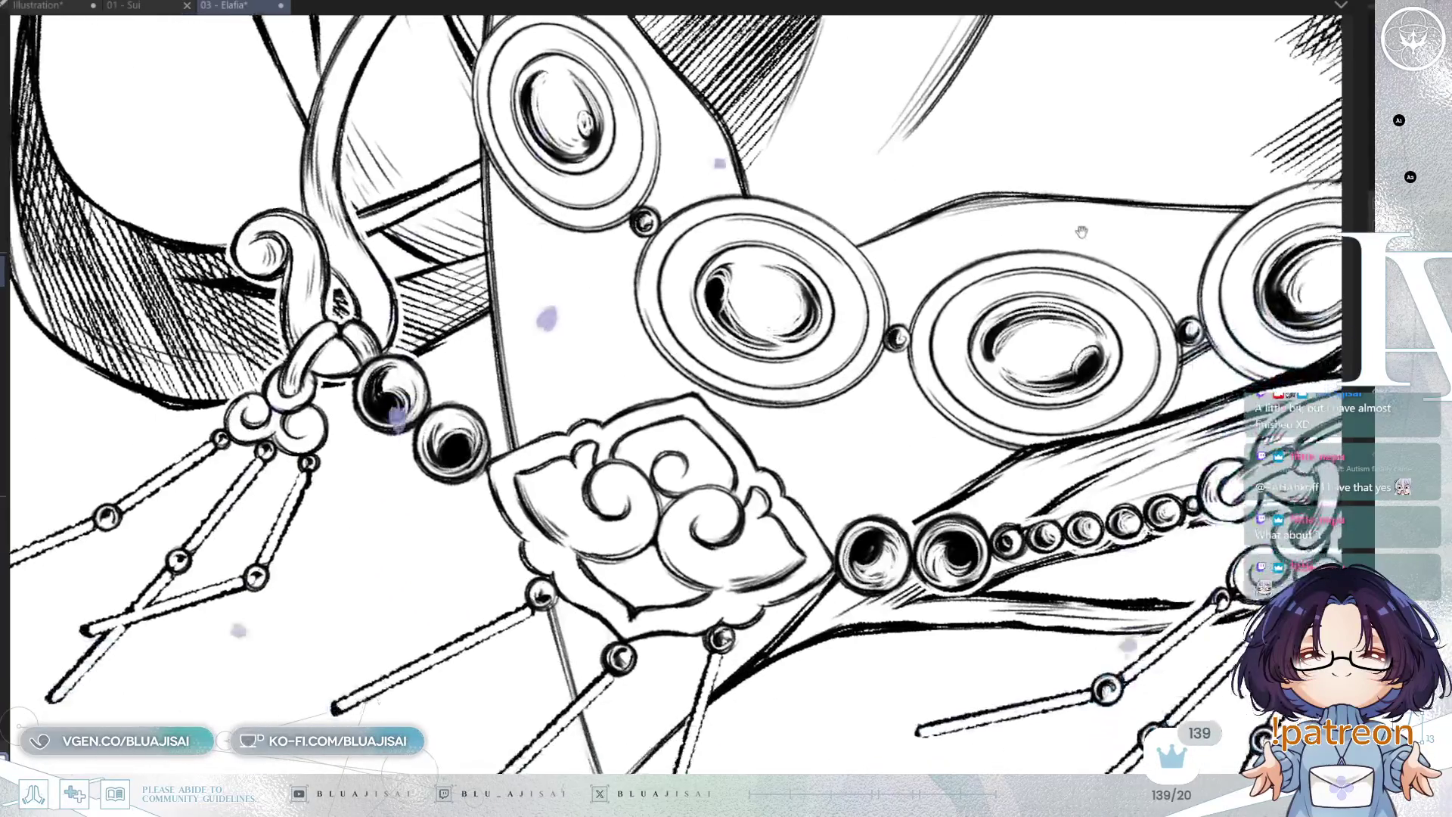
{"action": "scroll", "coordinate": [989, 426], "scroll_direction": "down", "scroll_amount": 2}
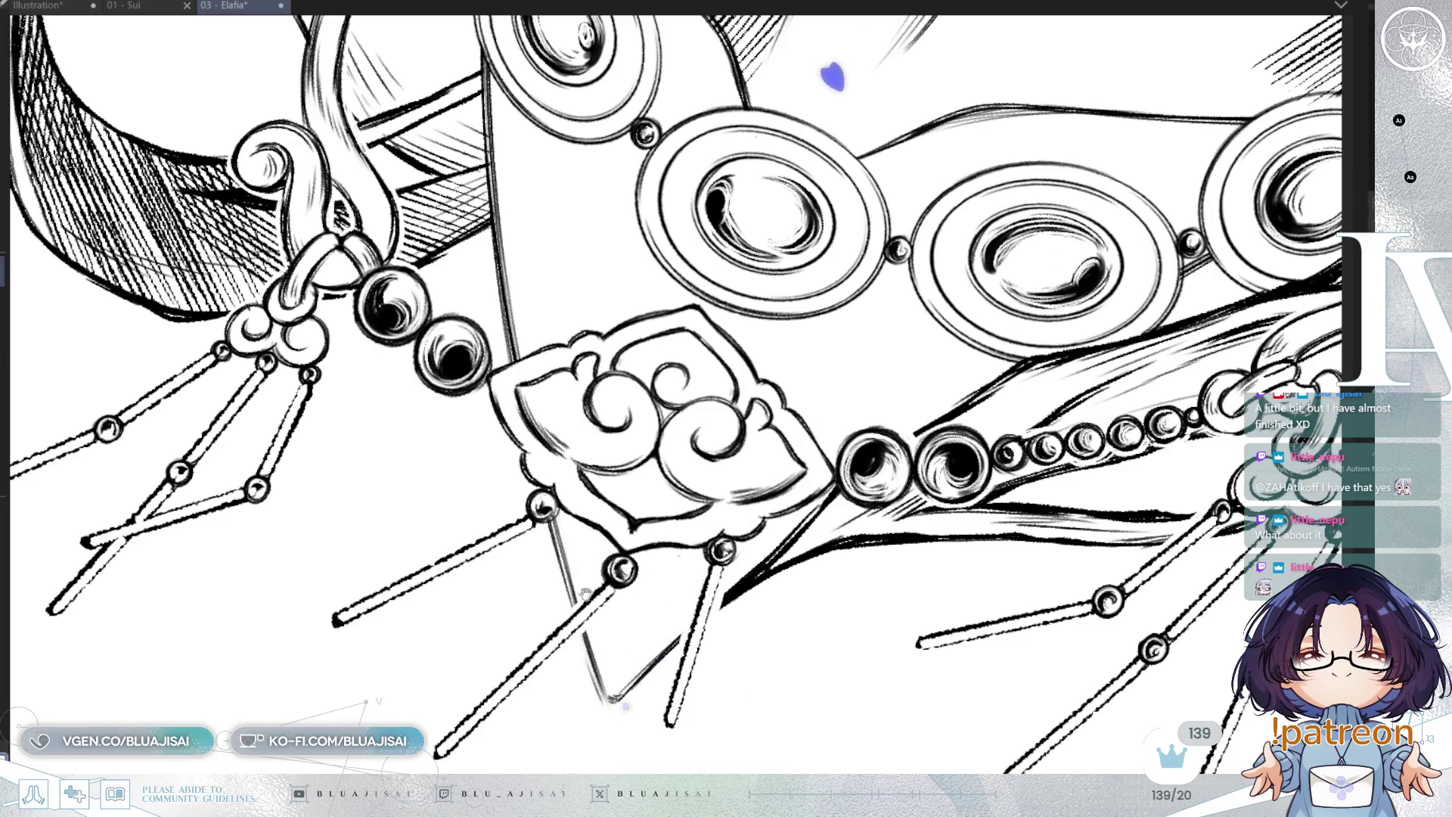
{"action": "left_click_drag", "start_coordinate": [586, 590], "coordinate": [753, 567]}
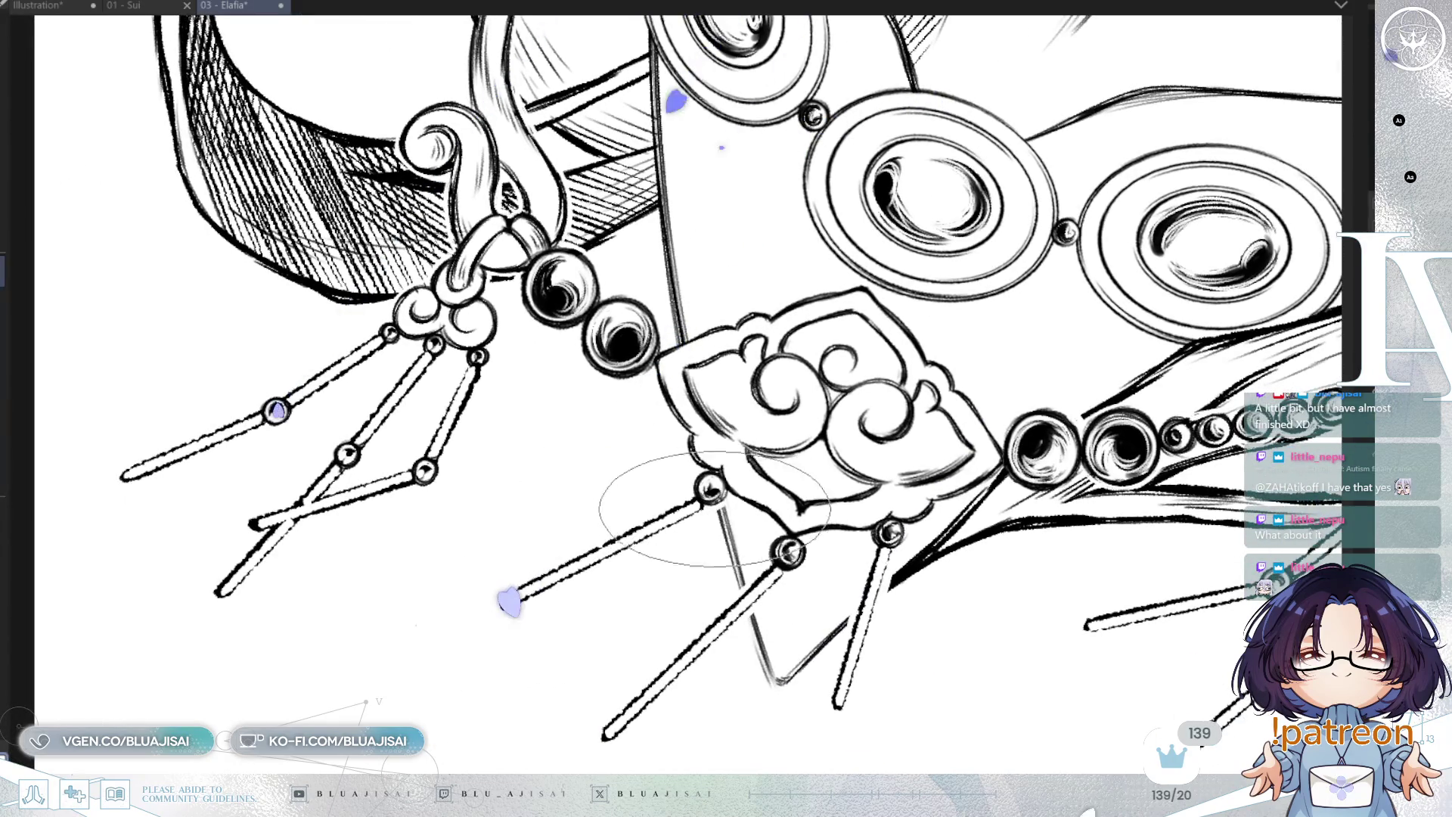
{"action": "key", "text": "minus"}
{"action": "key", "text": "minus"}
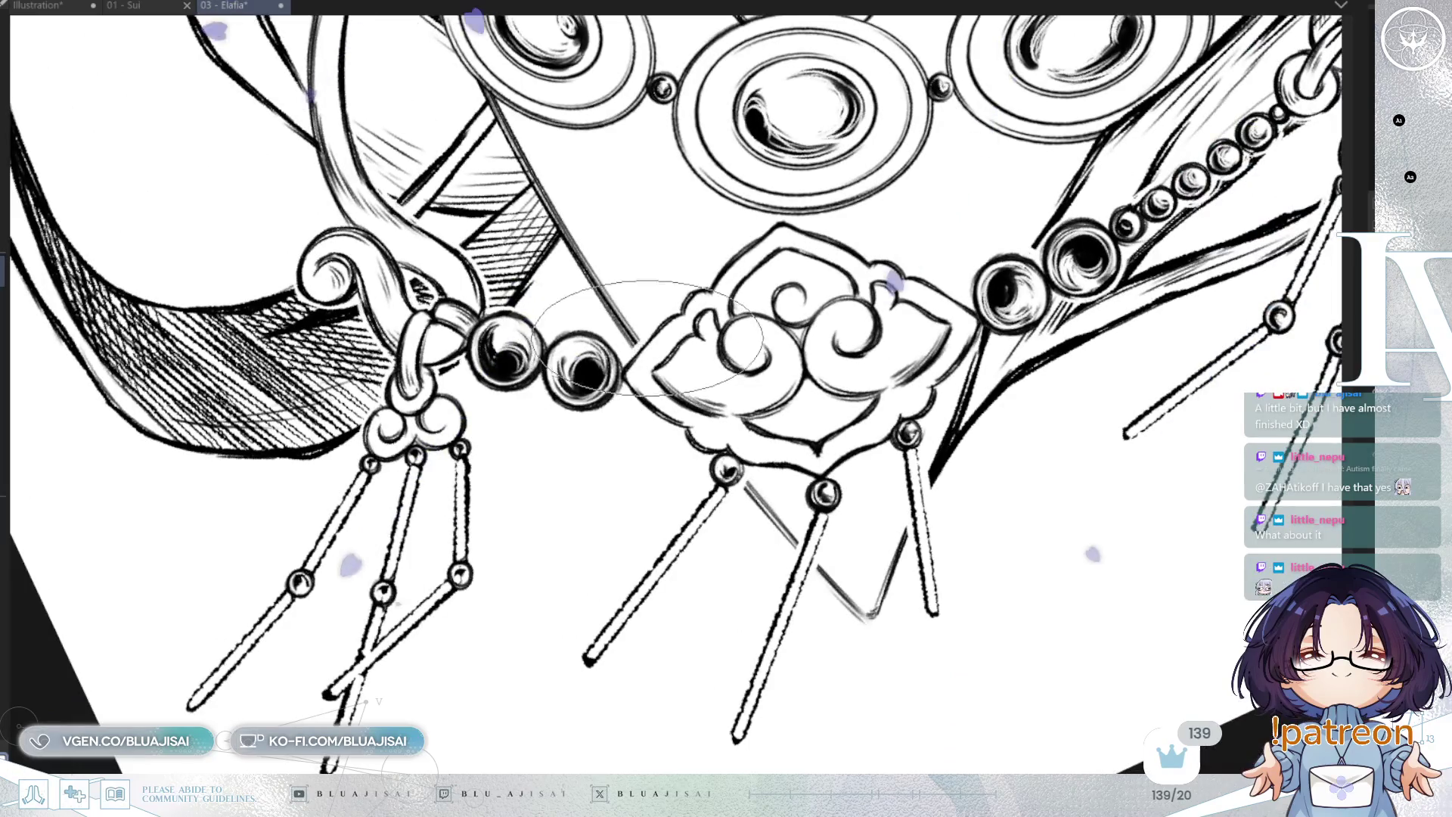
{"action": "mouse_move", "coordinate": [650, 338]}
{"action": "left_mouse_down"}
{"action": "mouse_move", "coordinate": [1025, 451]}
{"action": "mouse_move", "coordinate": [849, 456]}
{"action": "left_mouse_up"}
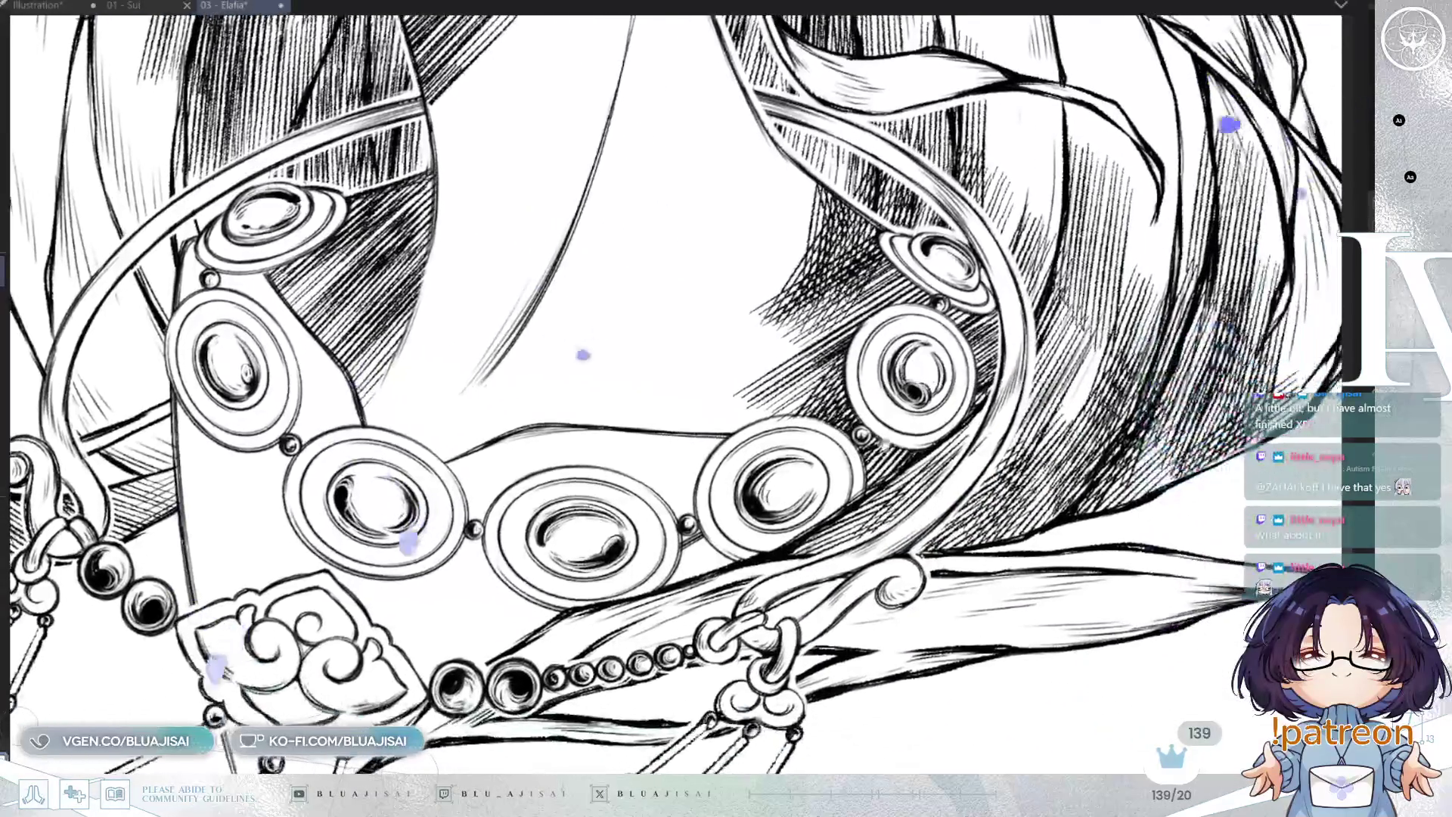
Rotate and reposition the view over the neck and necklace, zooming in
{"action": "mouse_move", "coordinate": [1003, 447]}
{"action": "left_mouse_down"}
{"action": "mouse_move", "coordinate": [383, 243]}
{"action": "mouse_move", "coordinate": [312, 382]}
{"action": "left_mouse_up"}
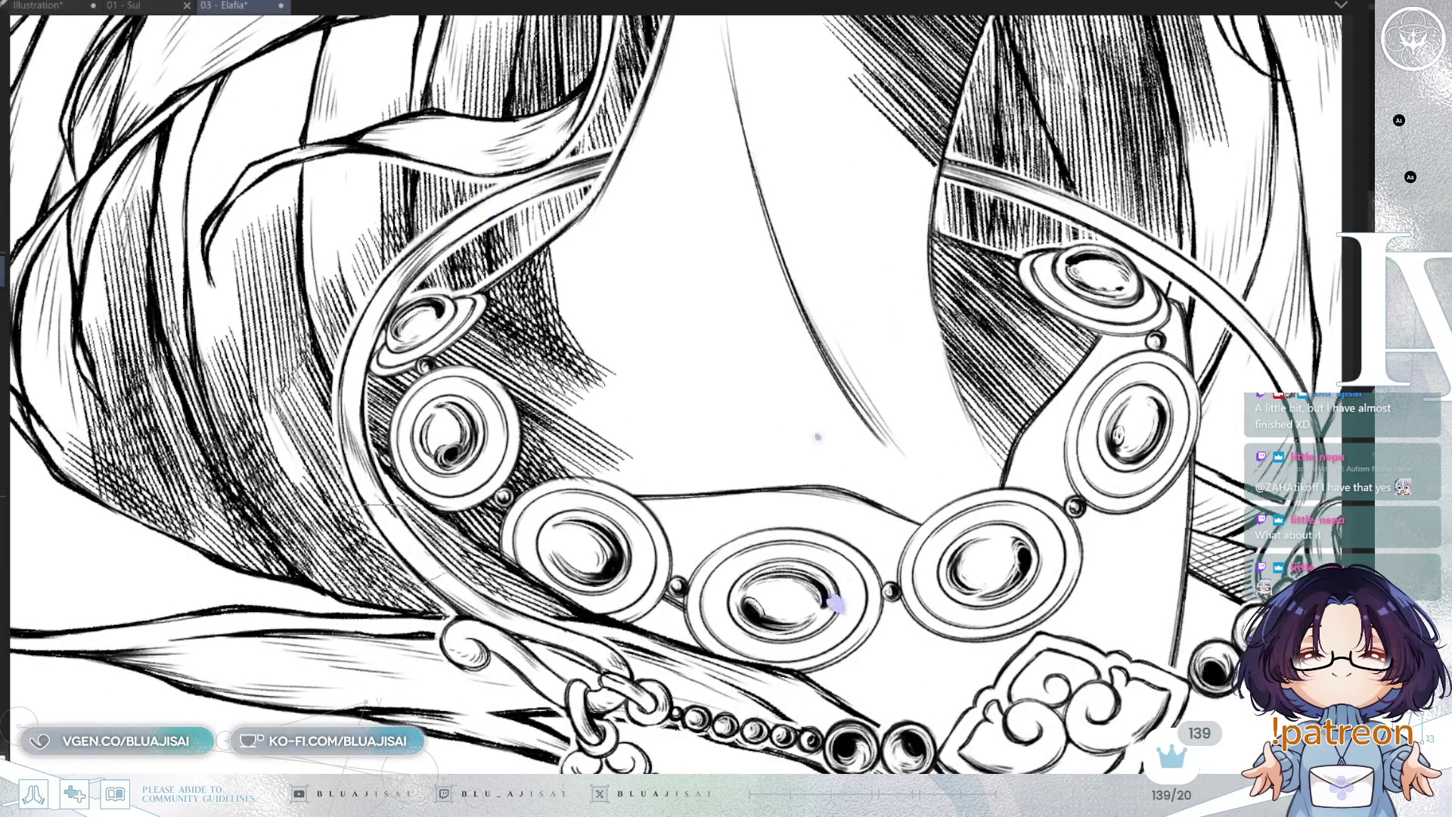
{"action": "left_click_drag", "start_coordinate": [353, 446], "coordinate": [836, 58]}
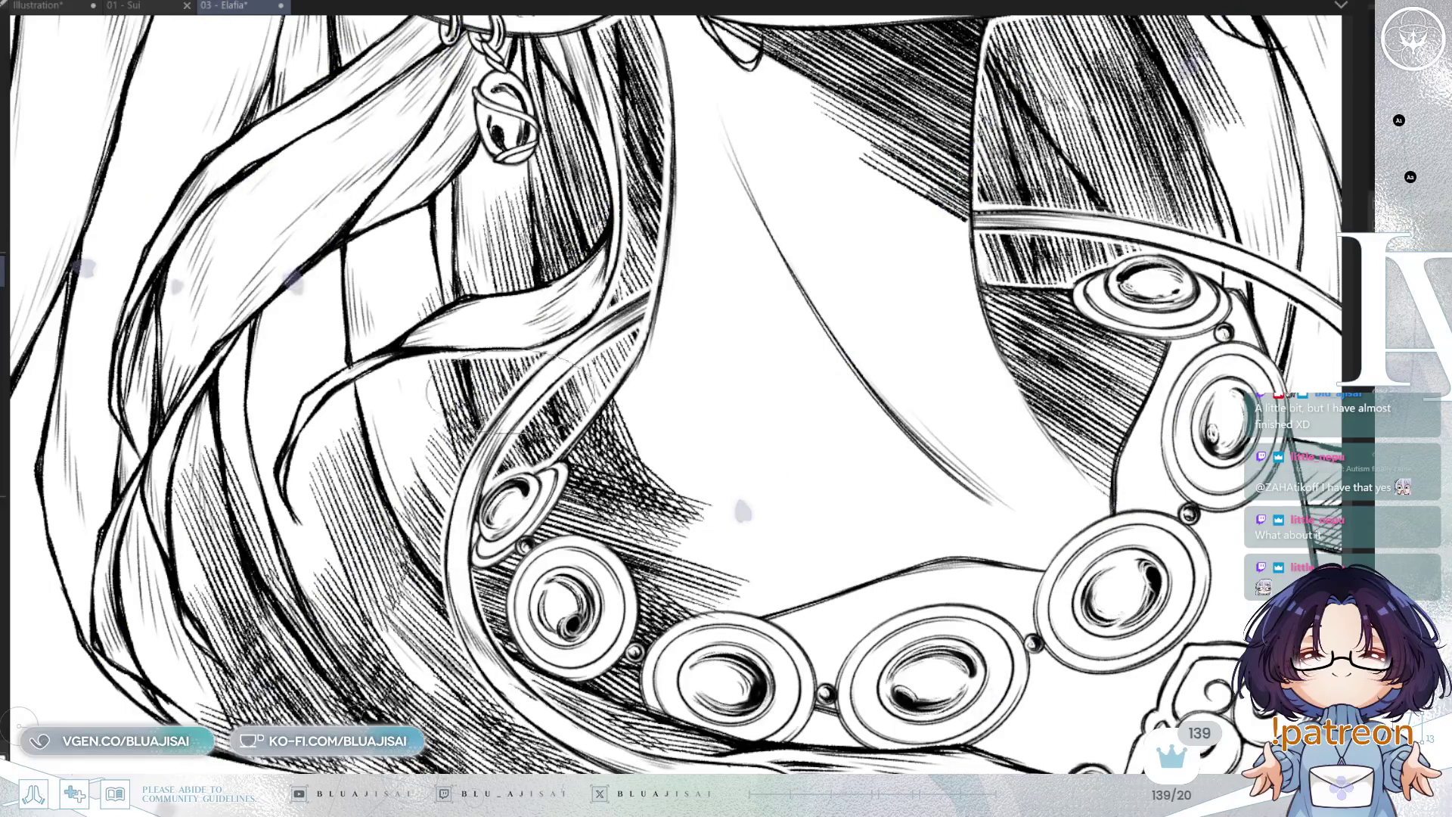
{"action": "scroll", "coordinate": [595, 307], "scroll_direction": "up", "scroll_amount": 2}
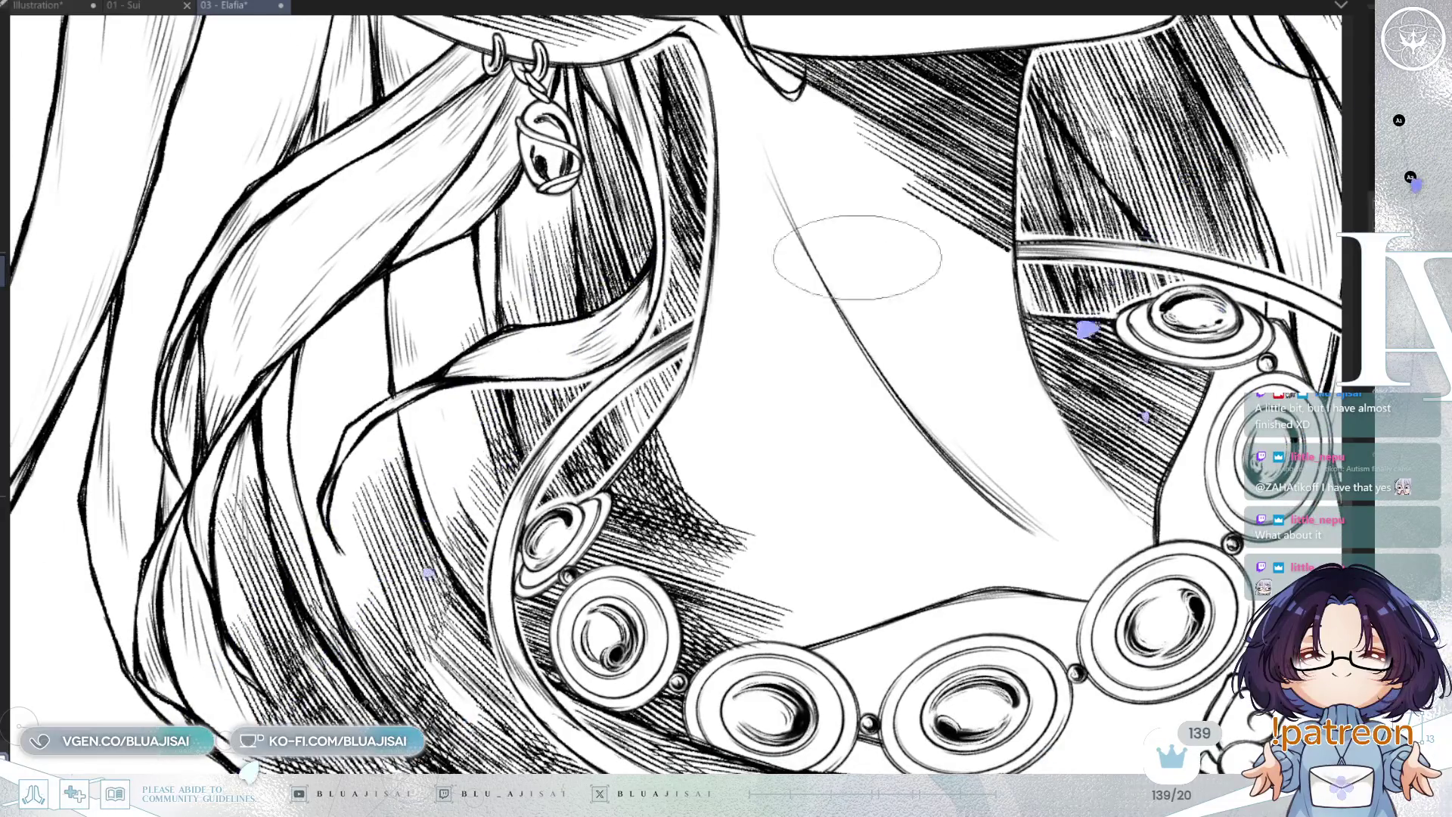
{"action": "scroll", "coordinate": [1004, 447], "scroll_direction": "up", "scroll_amount": 2}
{"action": "scroll", "coordinate": [565, 446], "scroll_direction": "up", "scroll_amount": 1}
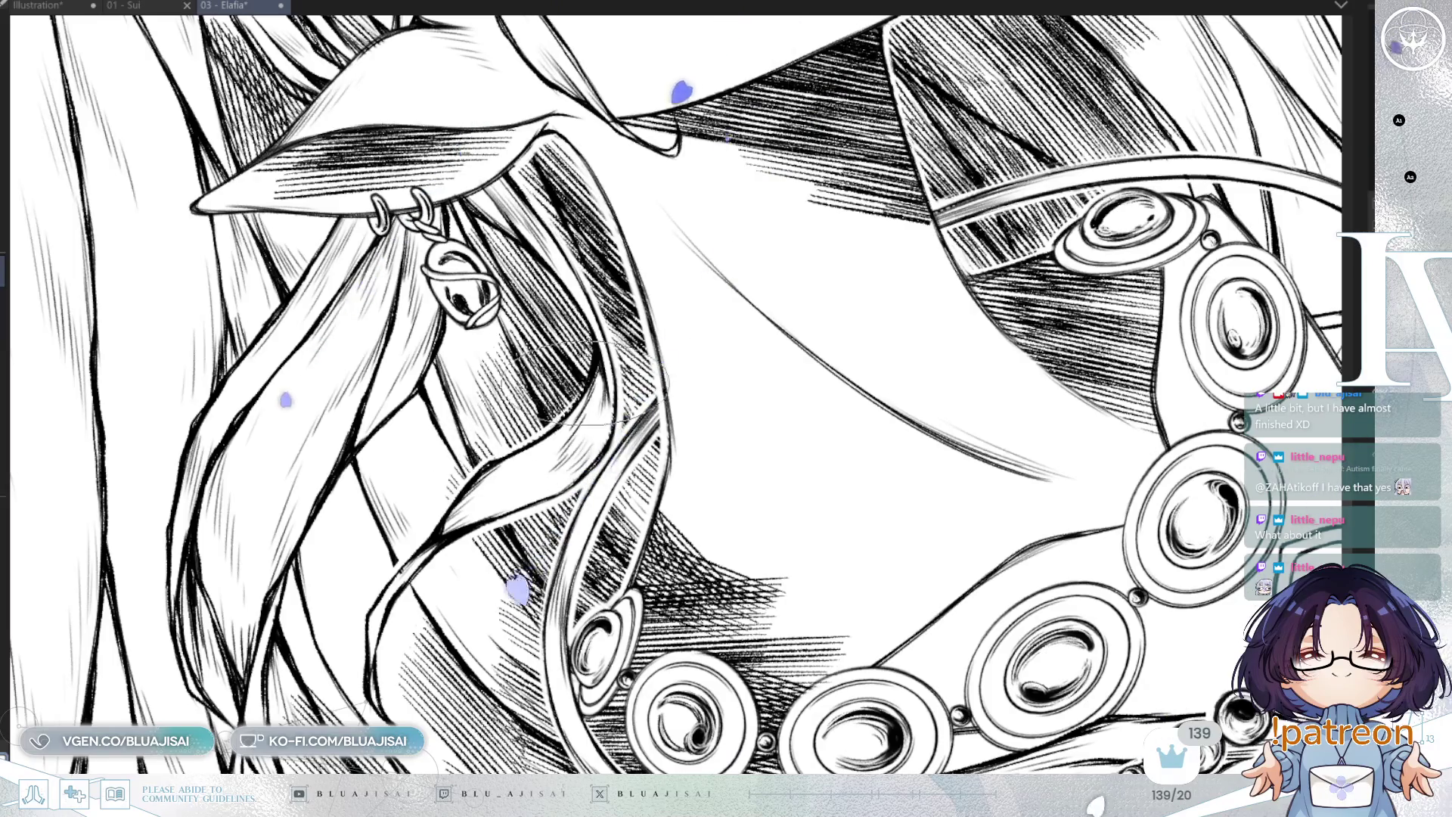
{"action": "scroll", "coordinate": [590, 378], "scroll_direction": "up", "scroll_amount": 3}
Mirror and rotate the view around the ear and earring, then zoom out to both eyes
{"action": "key", "text": "h"}
{"action": "scroll", "coordinate": [1077, 338], "scroll_direction": "down", "scroll_amount": 2}
{"action": "scroll", "coordinate": [706, 385], "scroll_direction": "up", "scroll_amount": 2}
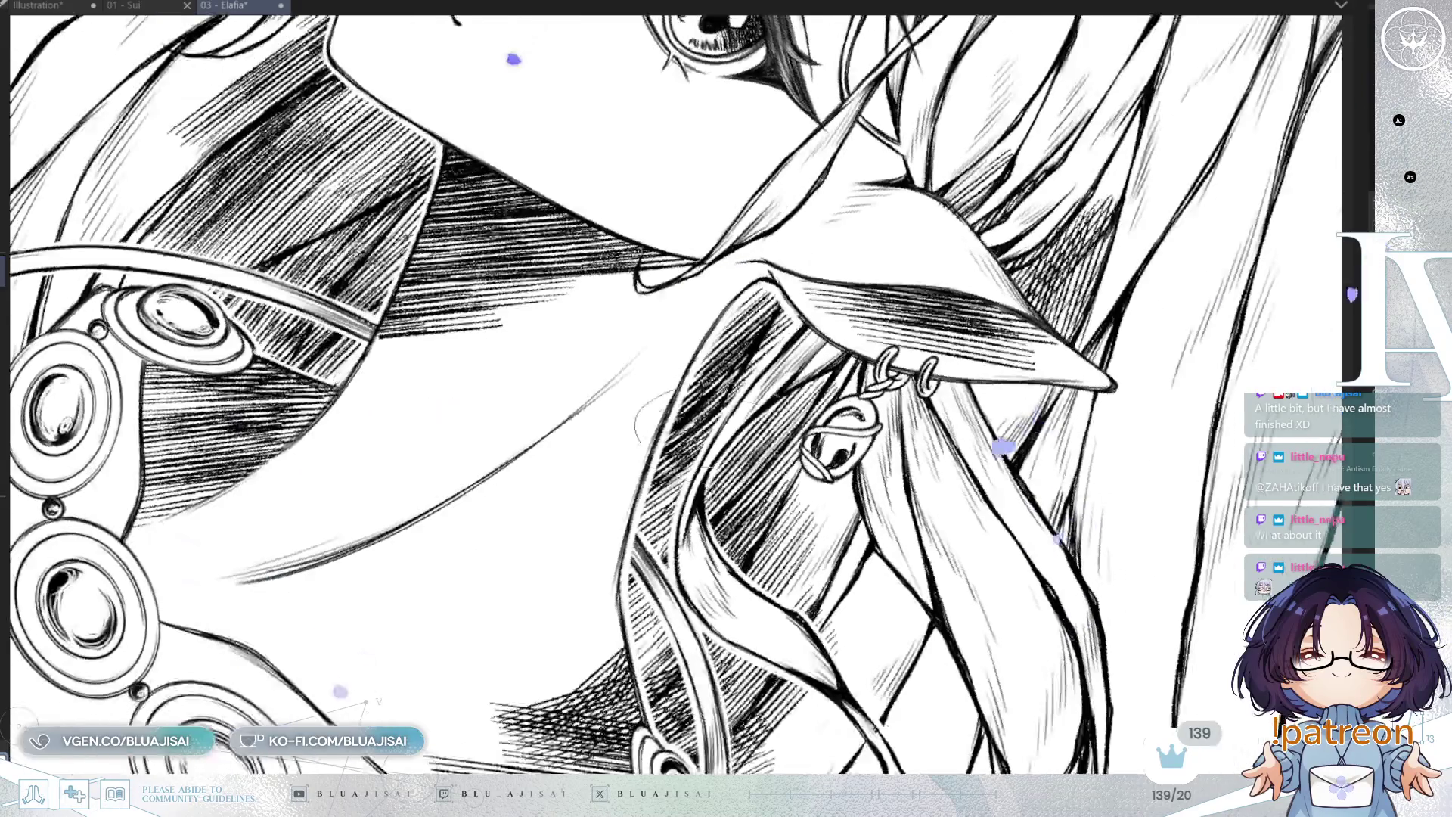
{"action": "left_click_drag", "start_coordinate": [719, 442], "coordinate": [703, 472]}
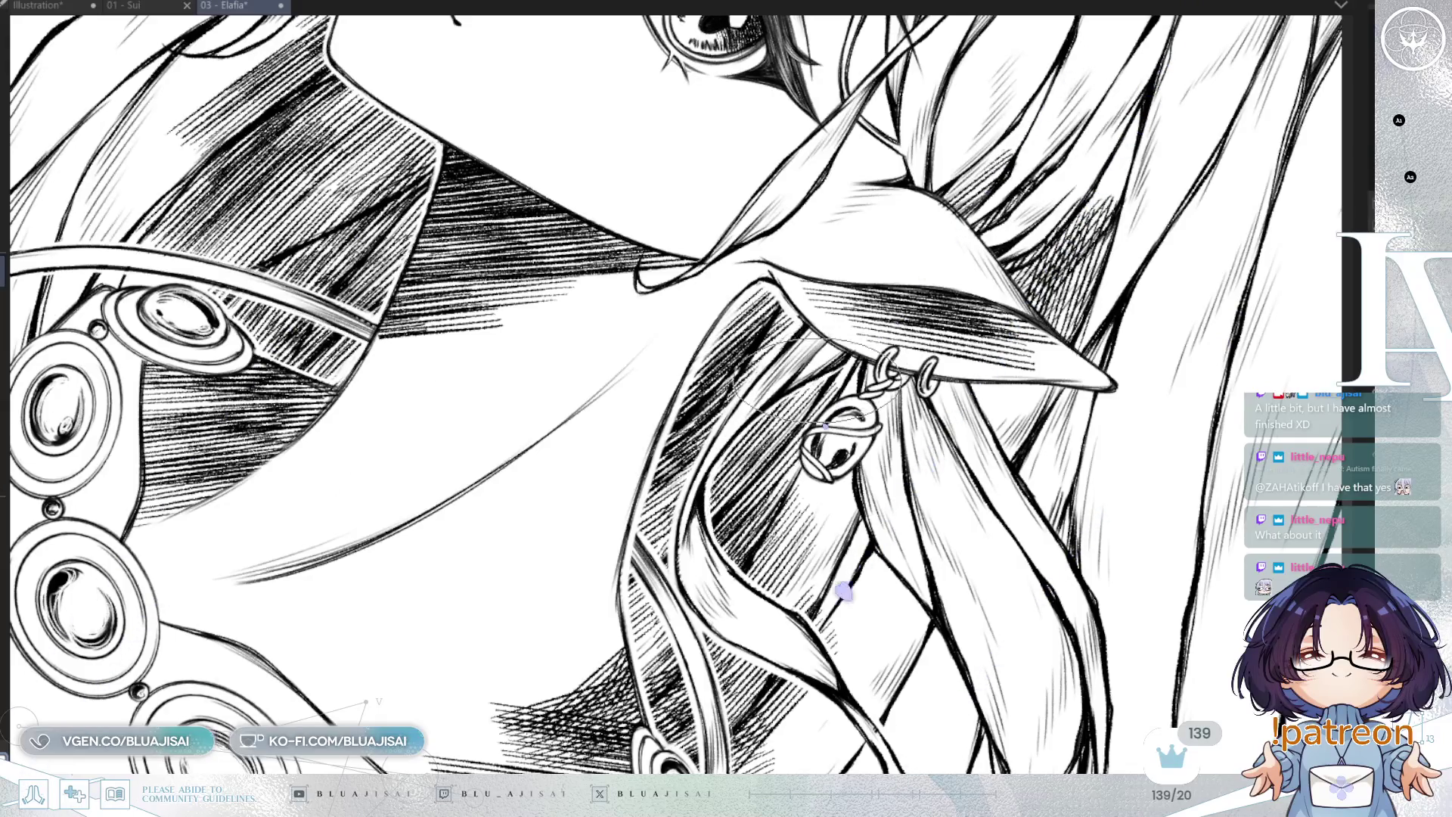
{"action": "key", "text": "minus"}
{"action": "key", "text": "h"}
{"action": "mouse_move", "coordinate": [824, 211]}
{"action": "left_mouse_down"}
{"action": "mouse_move", "coordinate": [938, 275]}
{"action": "mouse_move", "coordinate": [938, 388]}
{"action": "left_mouse_up"}
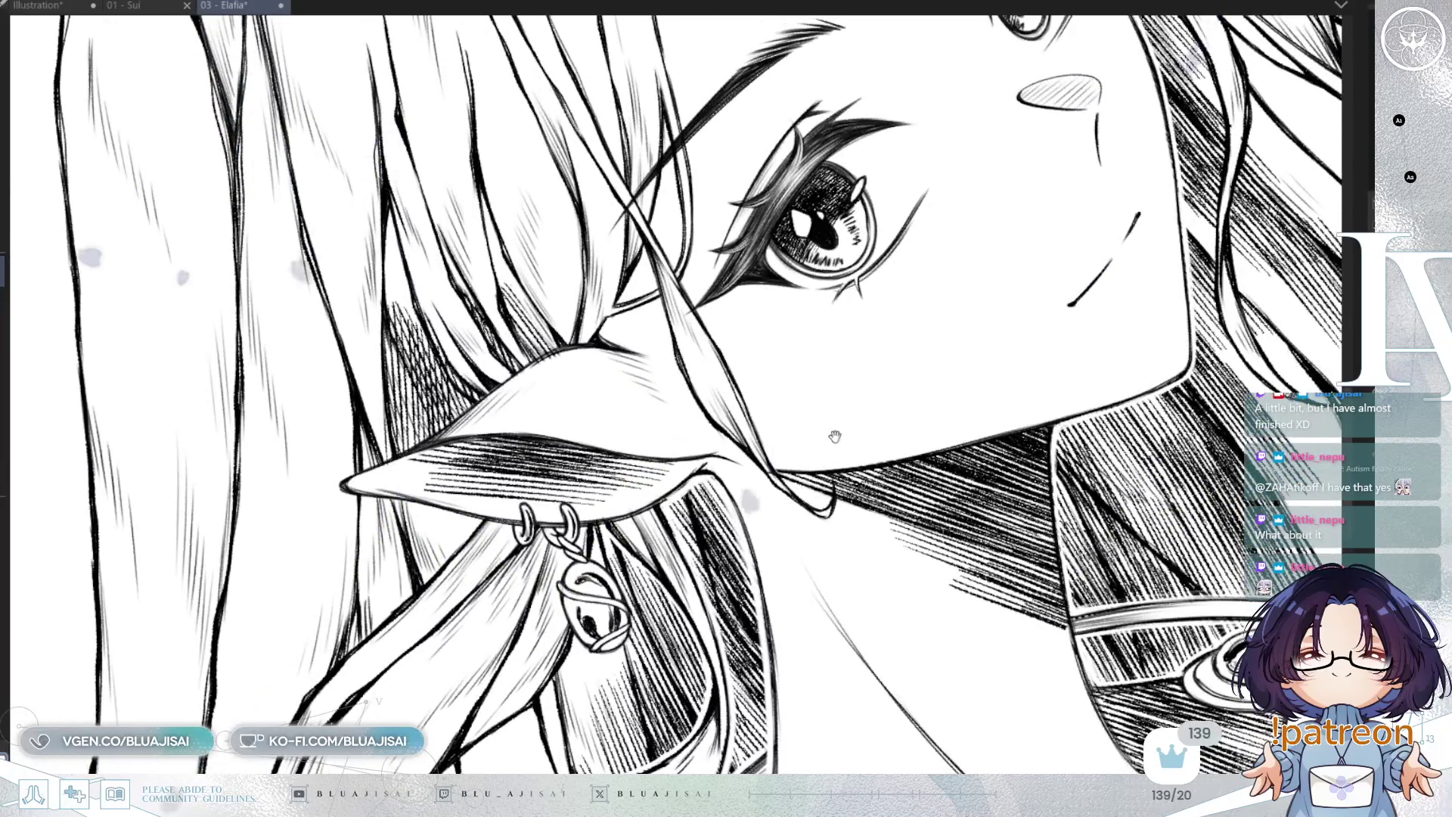
{"action": "left_click_drag", "start_coordinate": [768, 444], "coordinate": [832, 421]}
{"action": "key", "text": "minus"}
{"action": "key", "text": "End"}
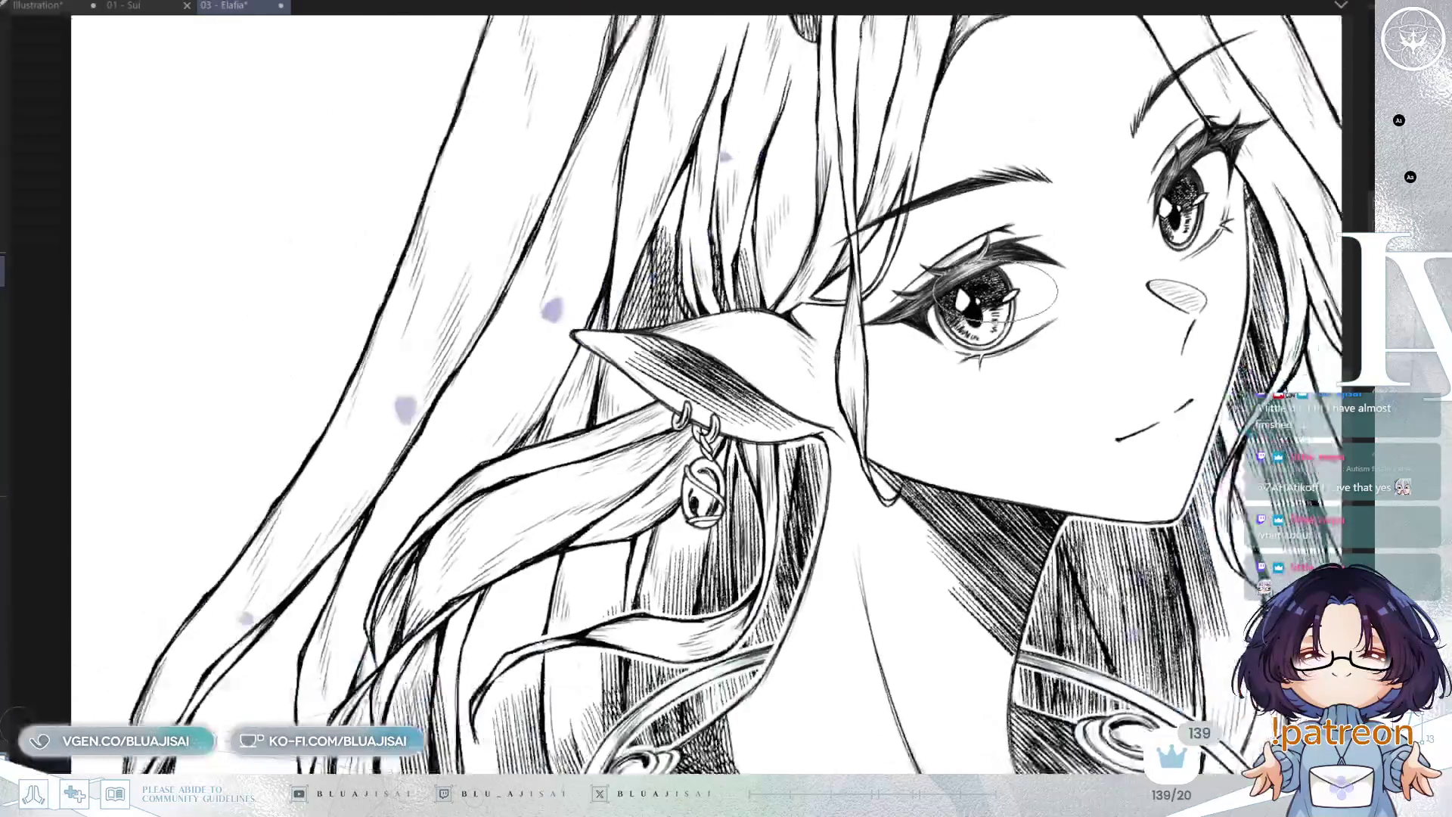
Fit the upright portrait to the window, mirror it to check balance, and save with Ctrl+S
{"action": "key", "text": "ctrl+0"}
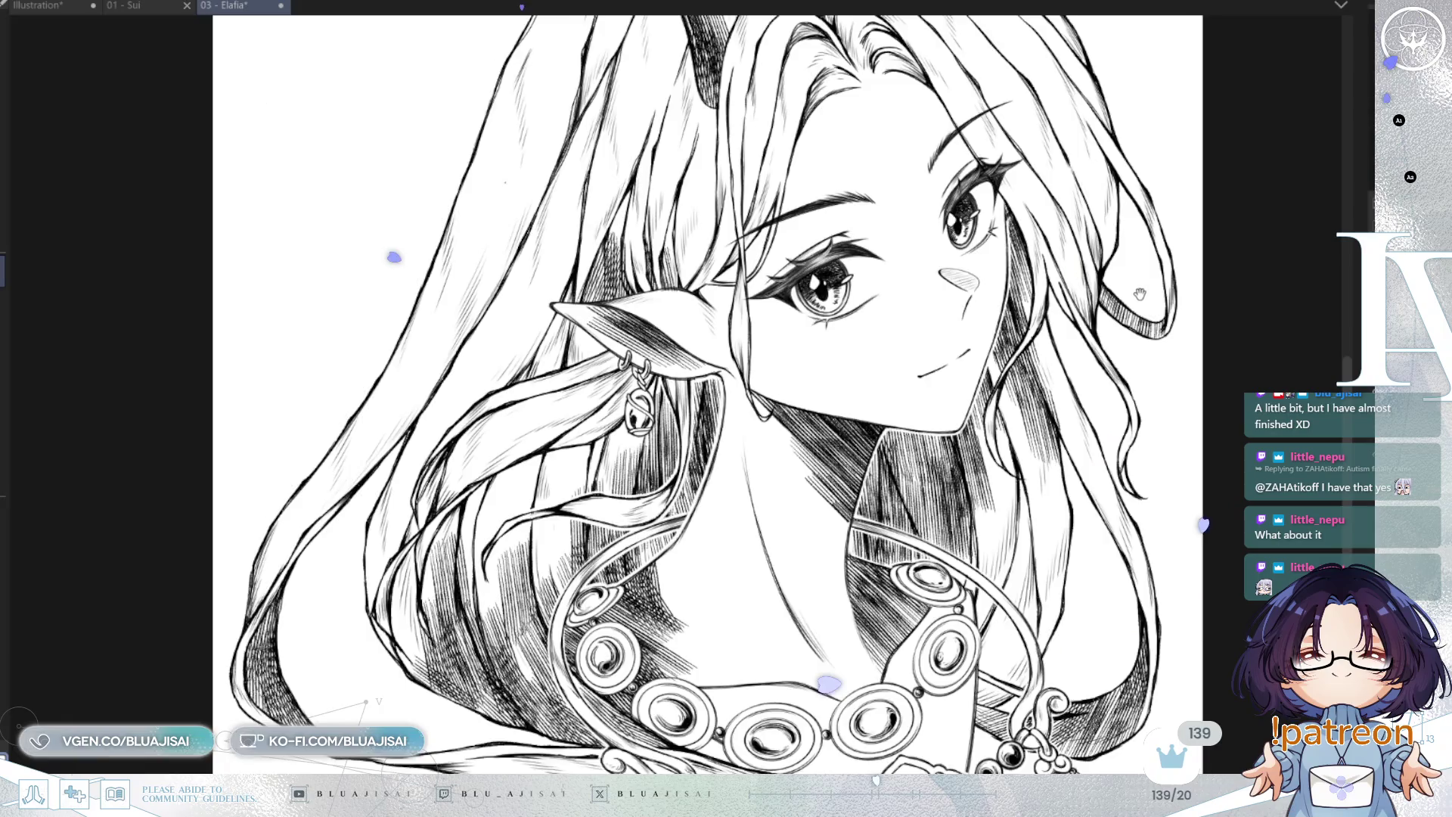
{"action": "left_click_drag", "start_coordinate": [1140, 293], "coordinate": [1050, 316]}
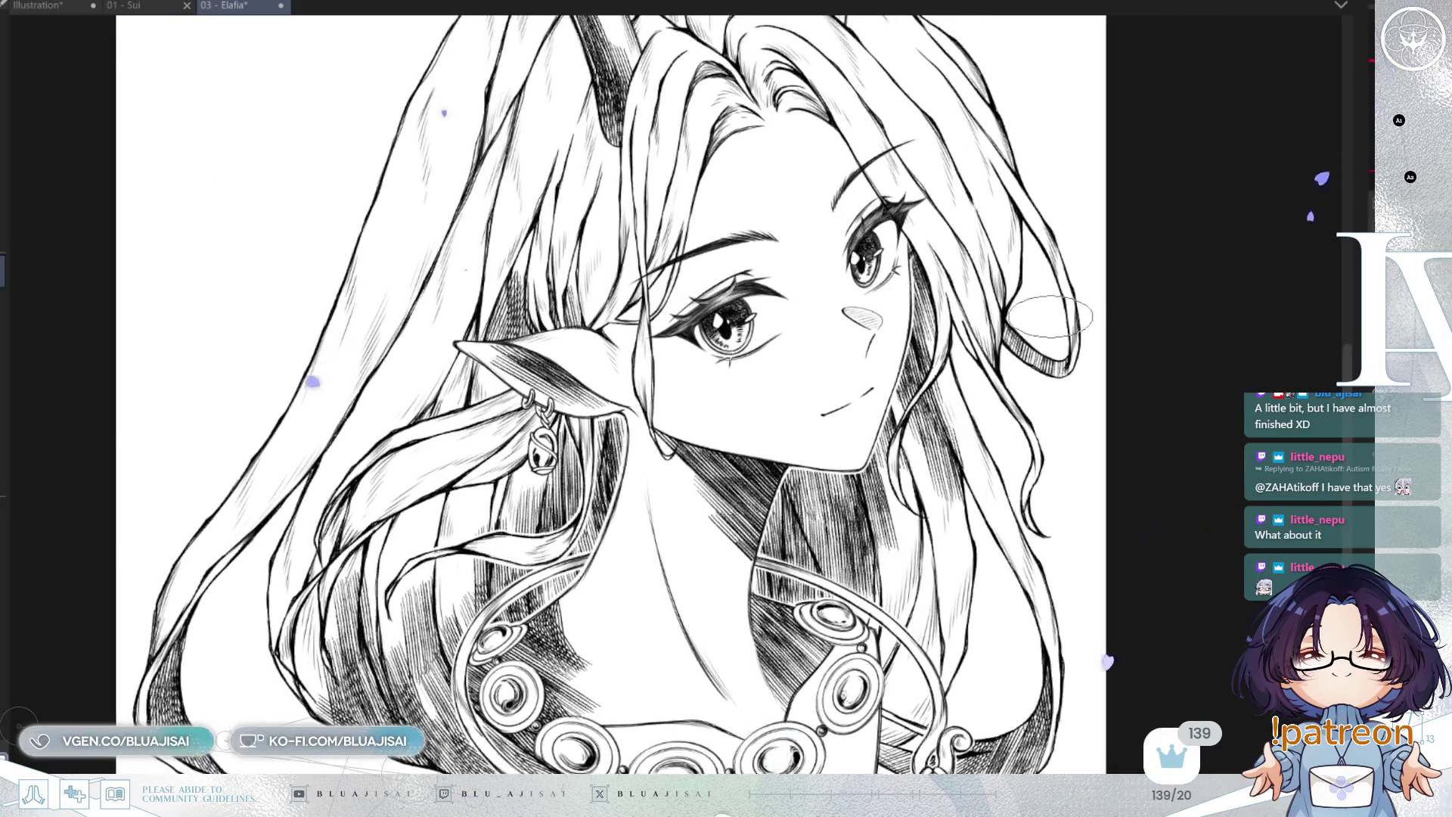
{"action": "key", "text": "ctrl+0"}
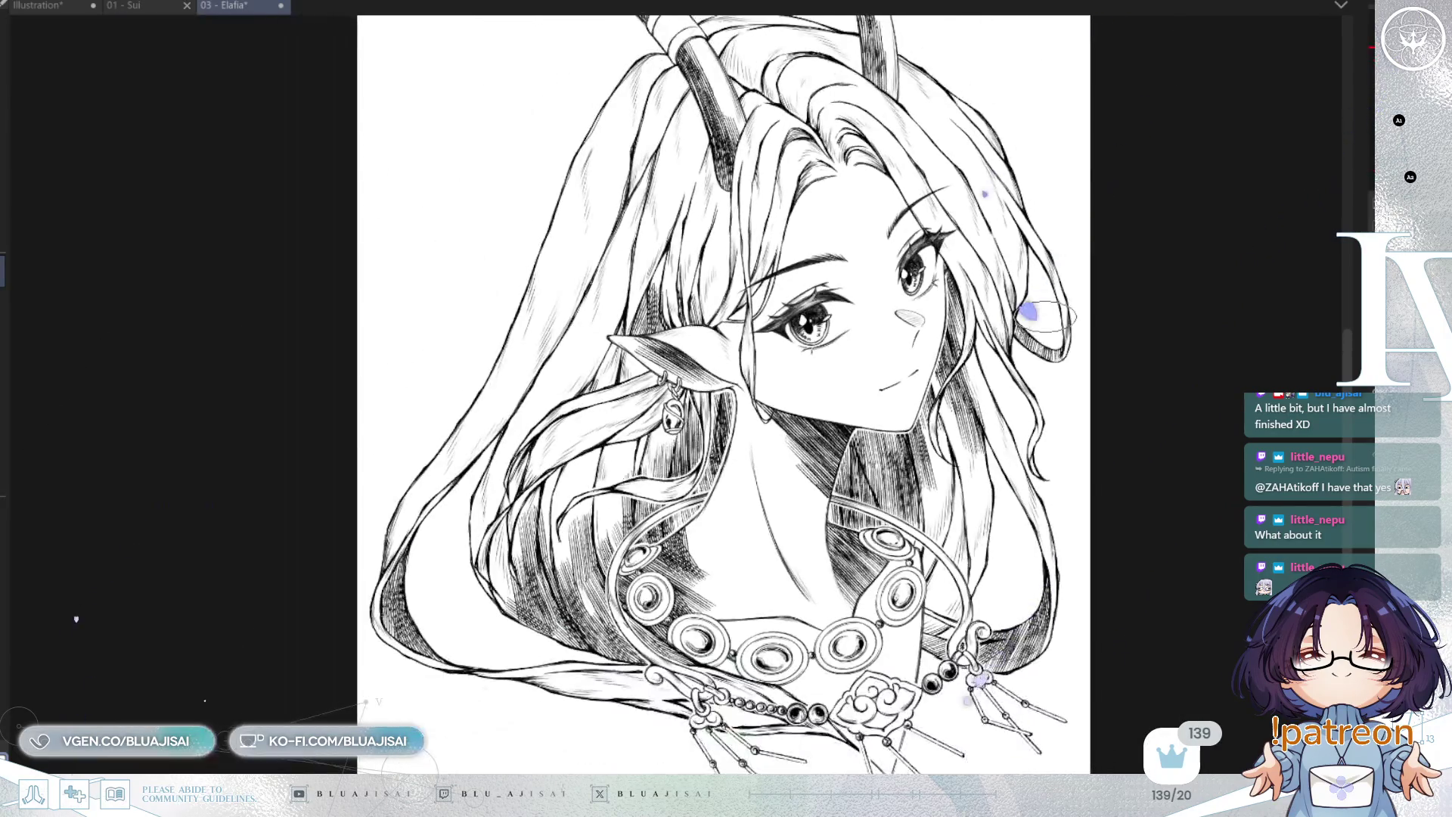
{"action": "key", "text": "h"}
{"action": "key", "text": "ctrl+minus"}
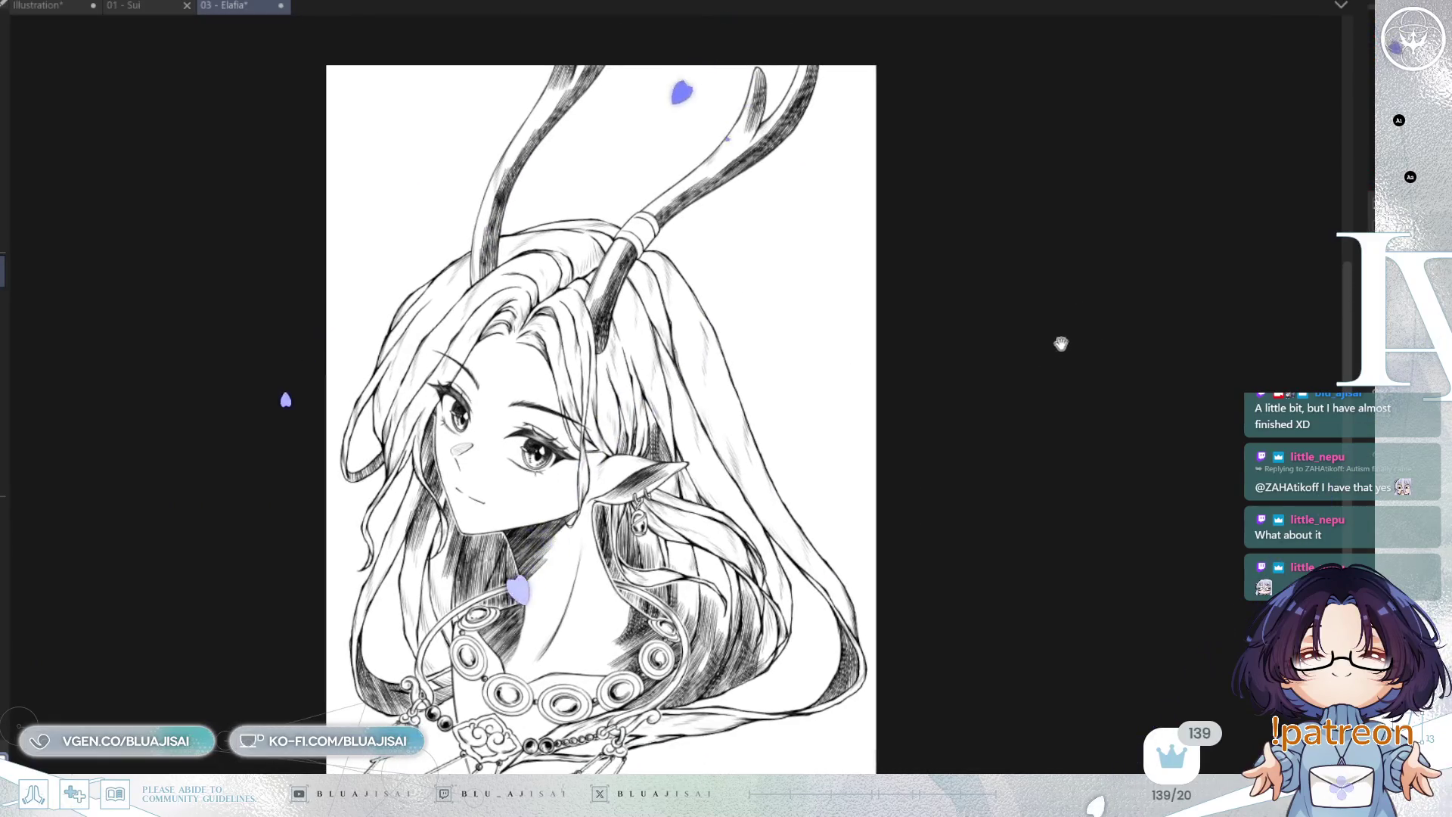
{"action": "key", "text": "ctrl+plus"}
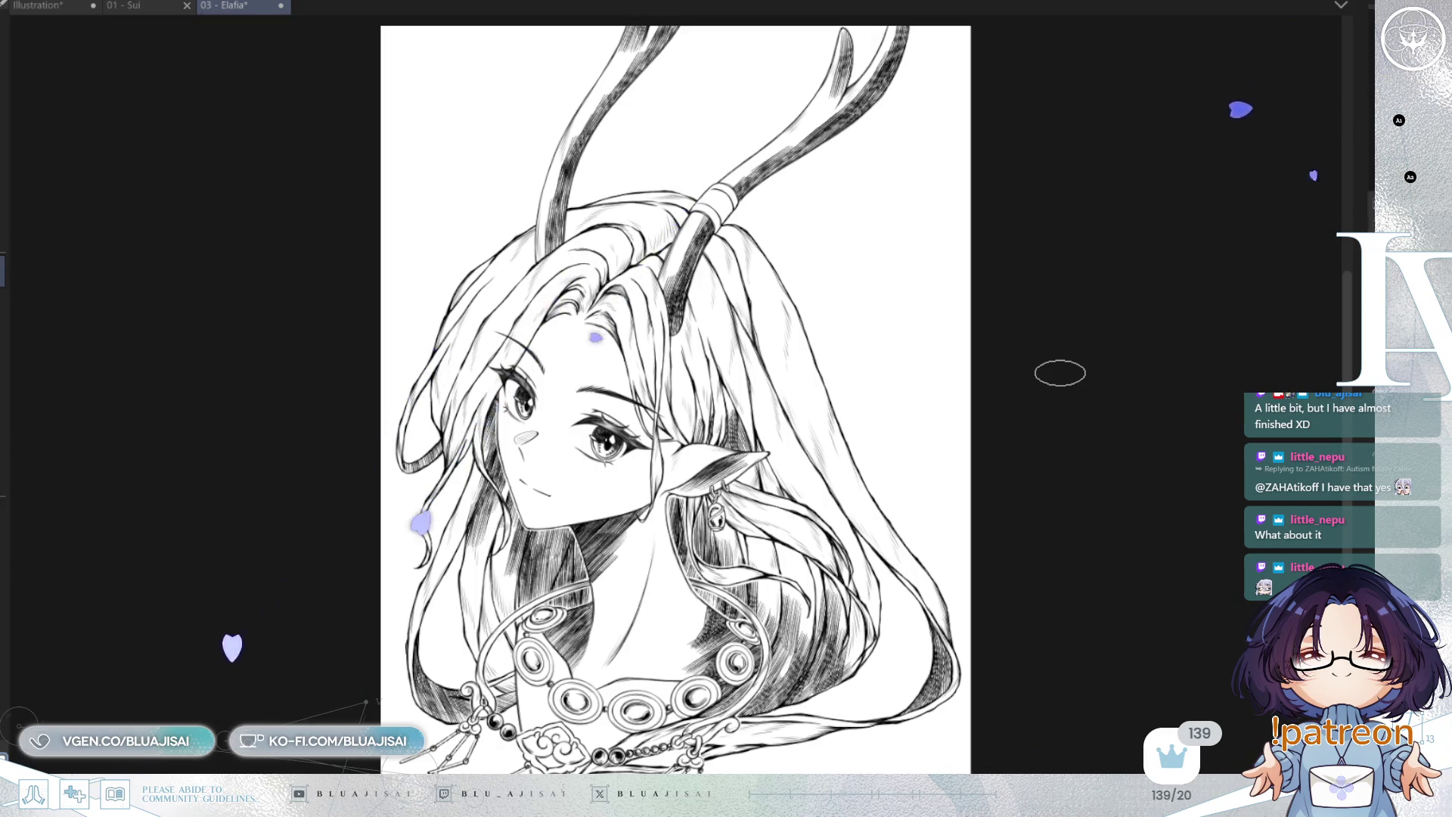
{"action": "key", "text": "ctrl+s"}
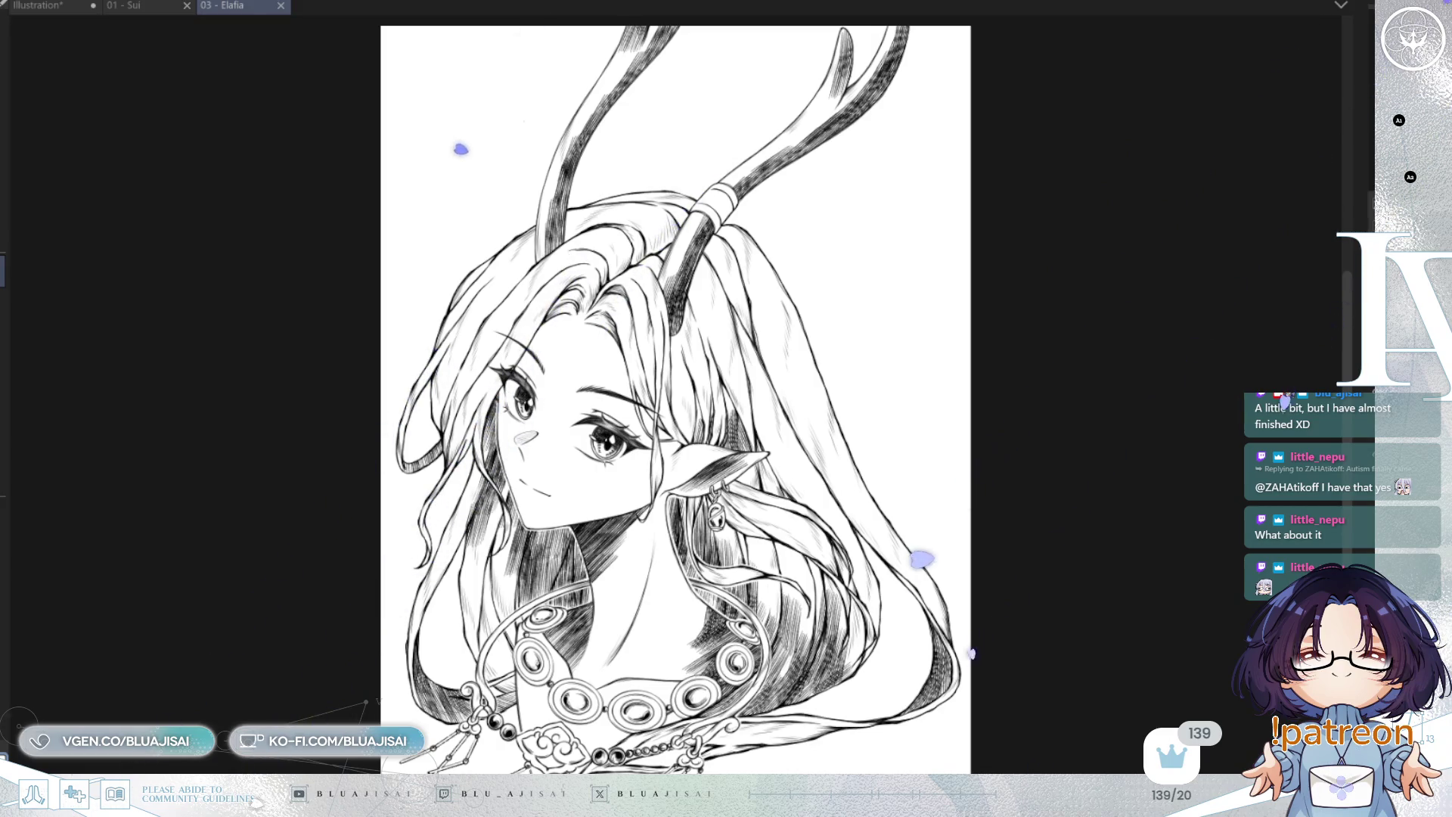